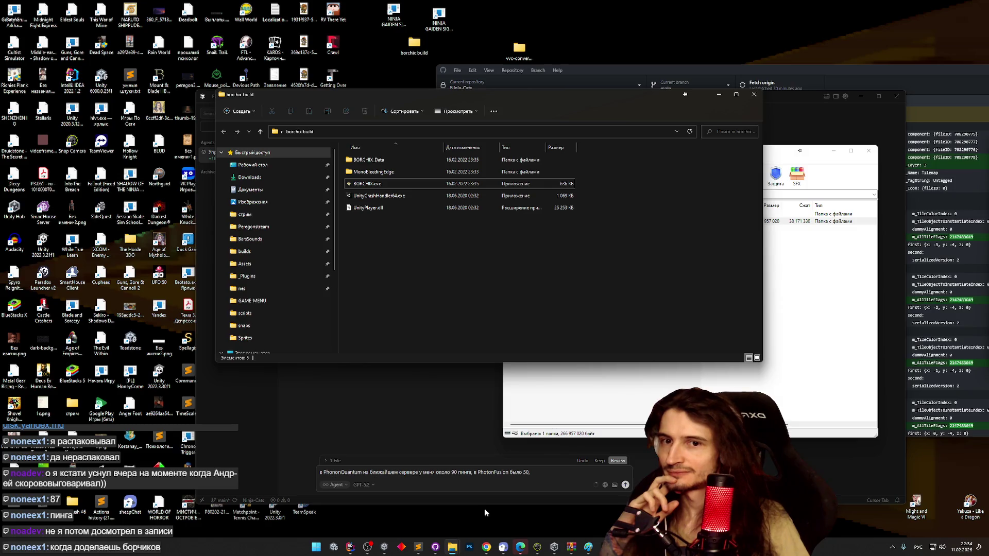
- Search Google for 'phon servers ping' in a new browser tab
left_click(486, 547)
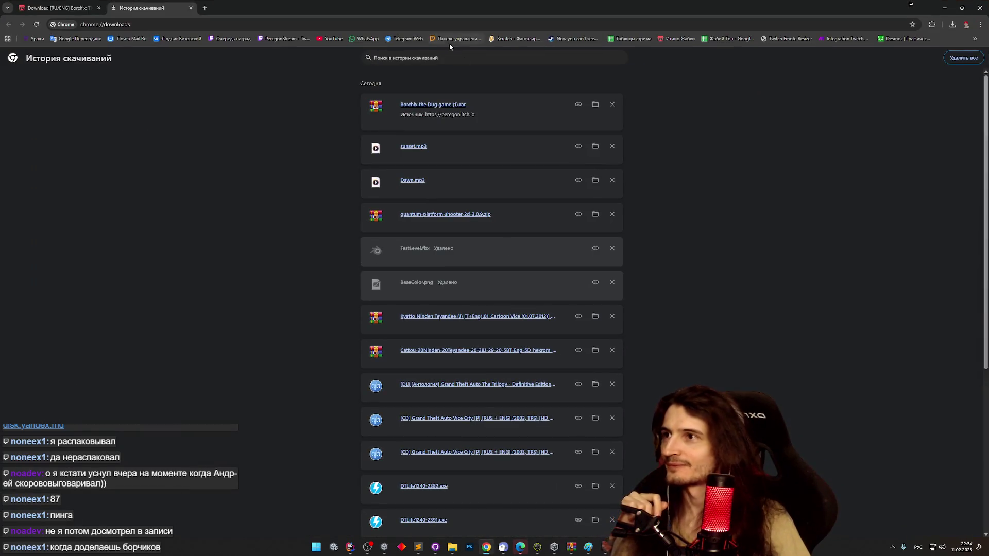
left_click(206, 9)
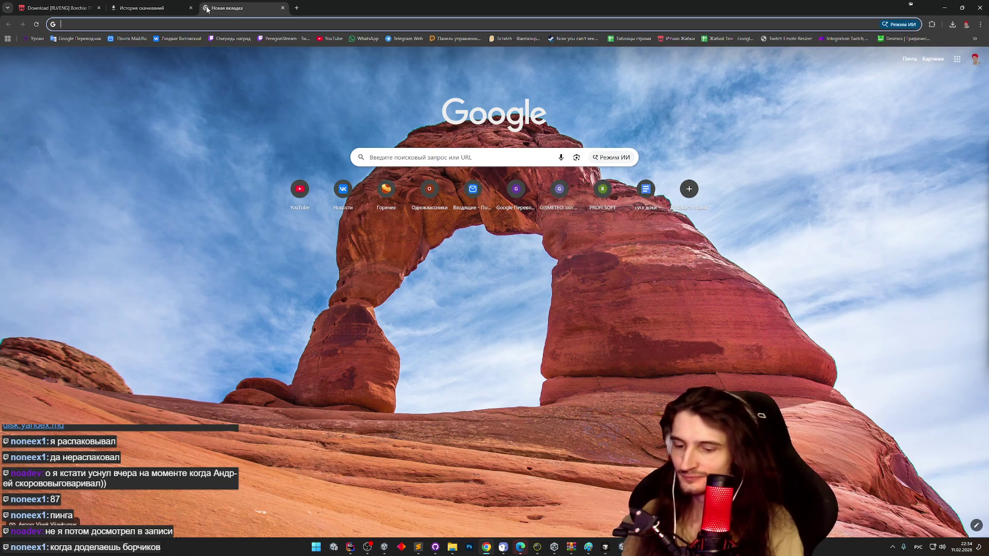
key("alt+shift")
type("phon servers ping")
key("Return")
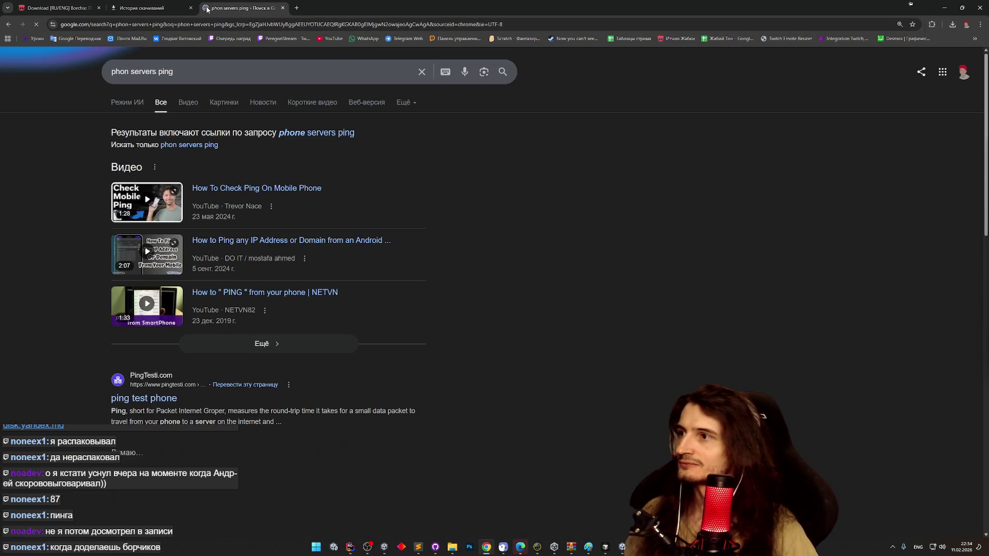
scroll(67, 311, "down", 1)
scroll(67, 312, "up", 1)
- Correct the query to 'photon servers ping' and search again
left_click(129, 73)
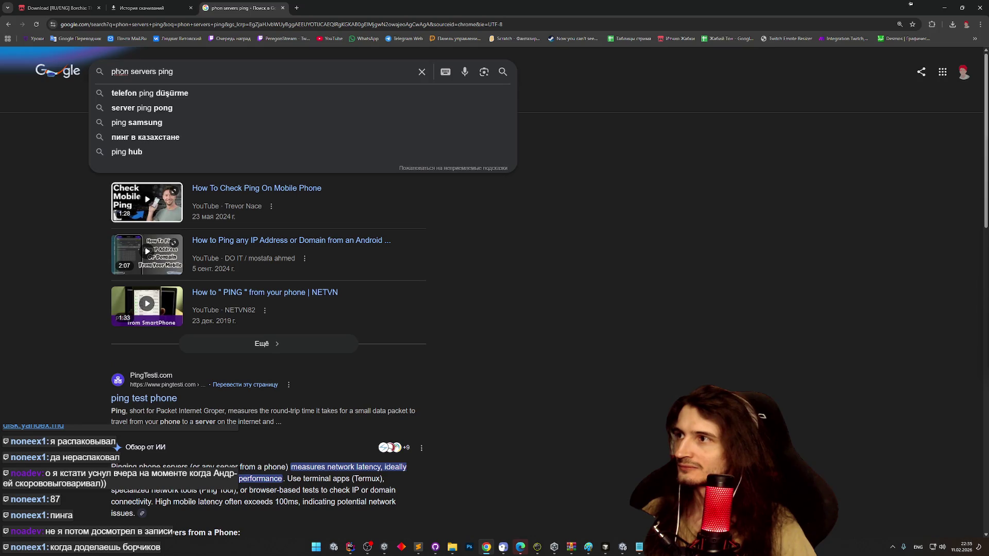
type("ton")
key("Return")
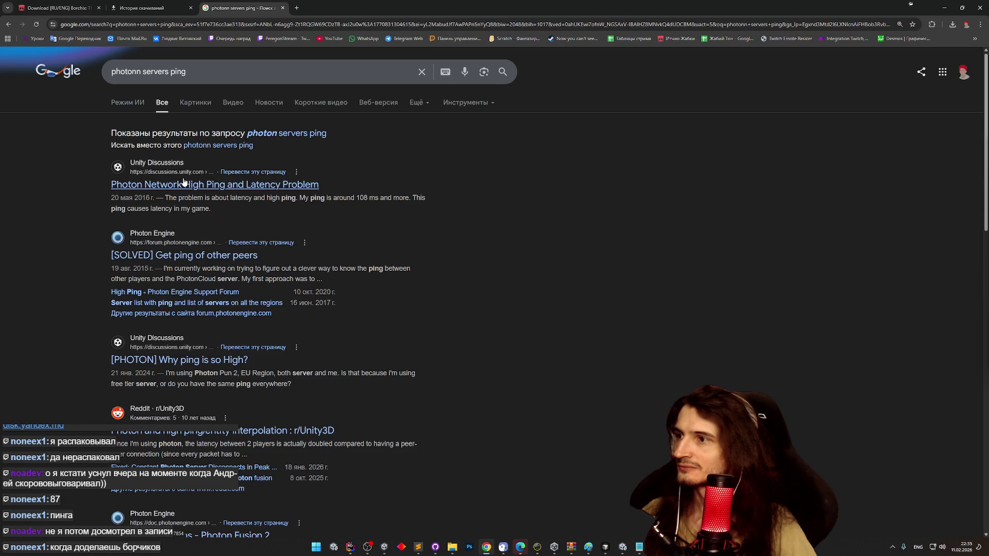
left_click(139, 73)
key("BackSpace")
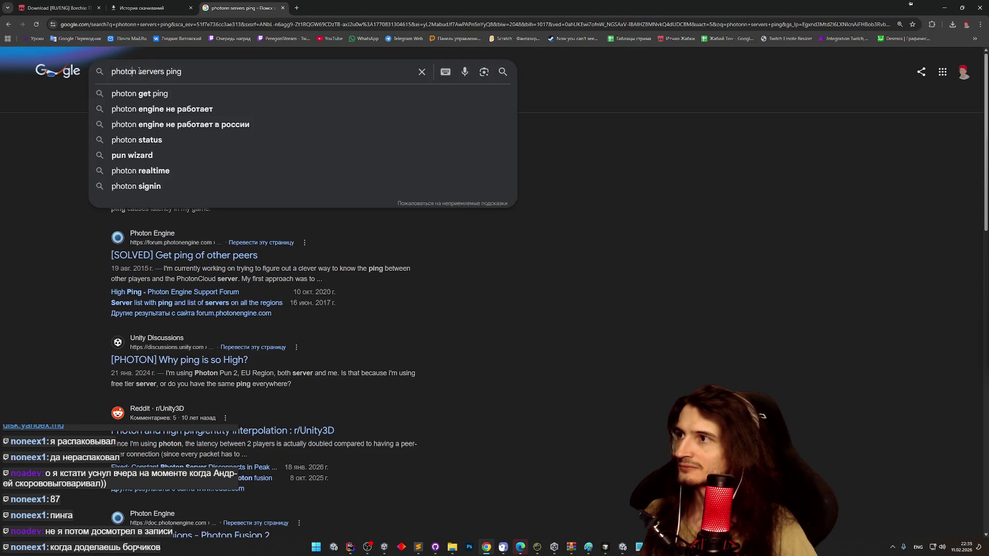
key("Return")
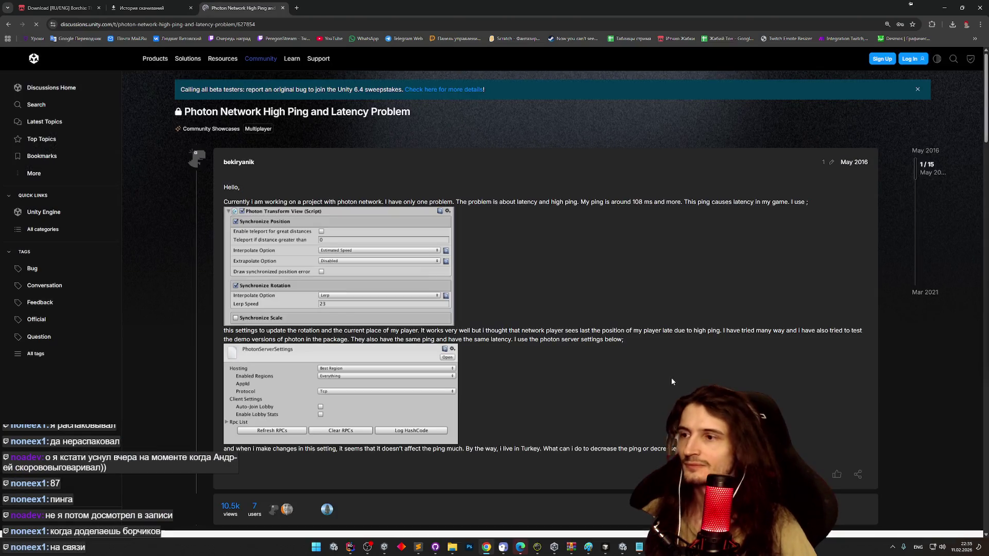
middle_click(547, 301)
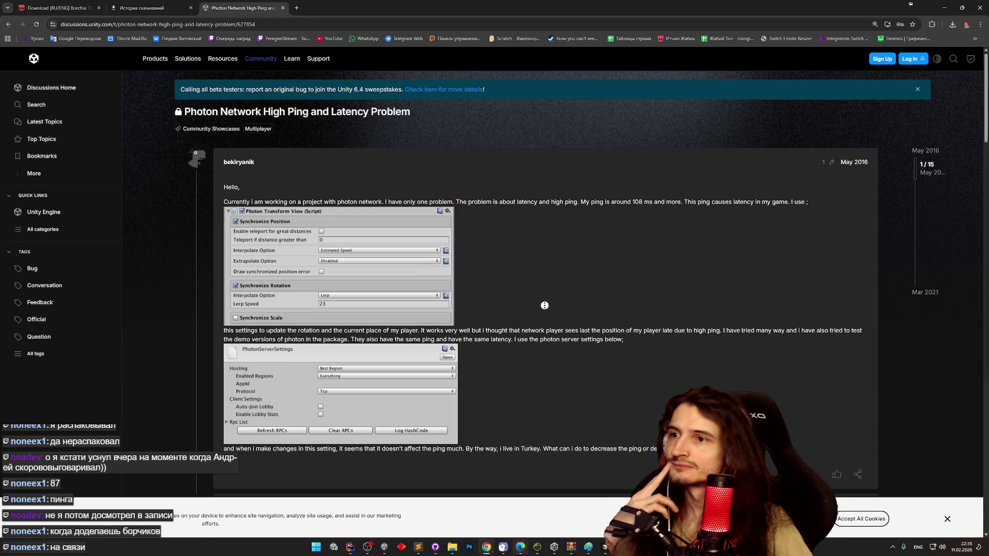
scroll(544, 305, "down", 1)
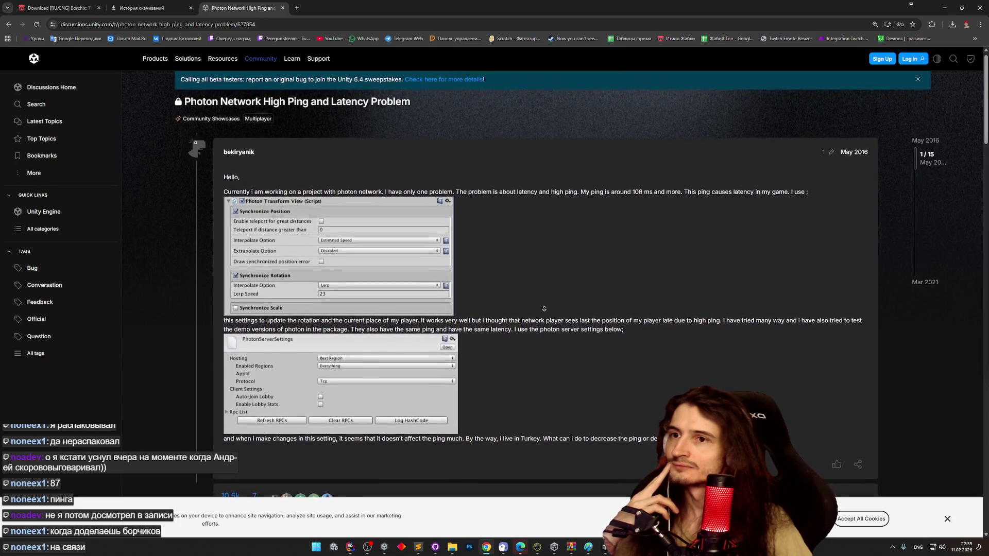
scroll(544, 308, "down", 1)
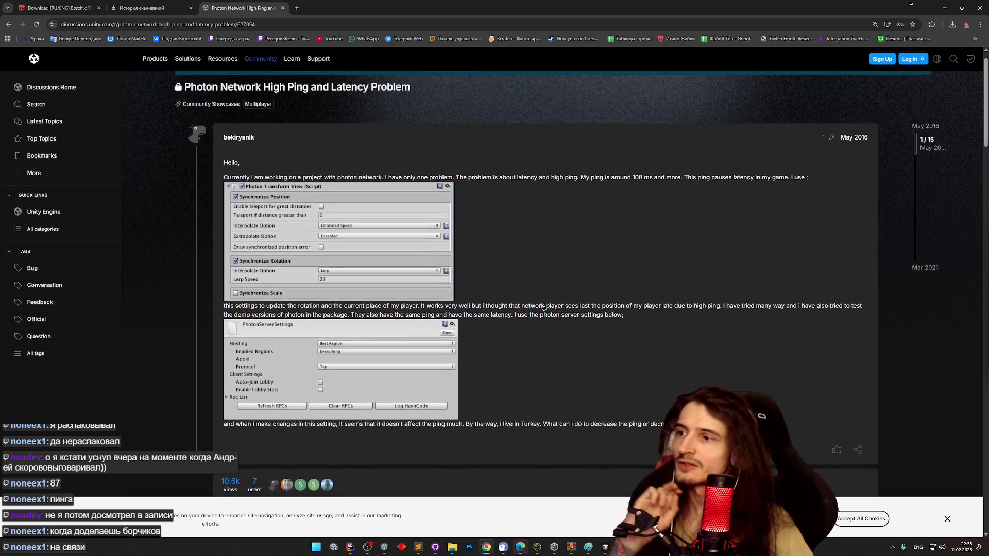
scroll(544, 309, "down", 1)
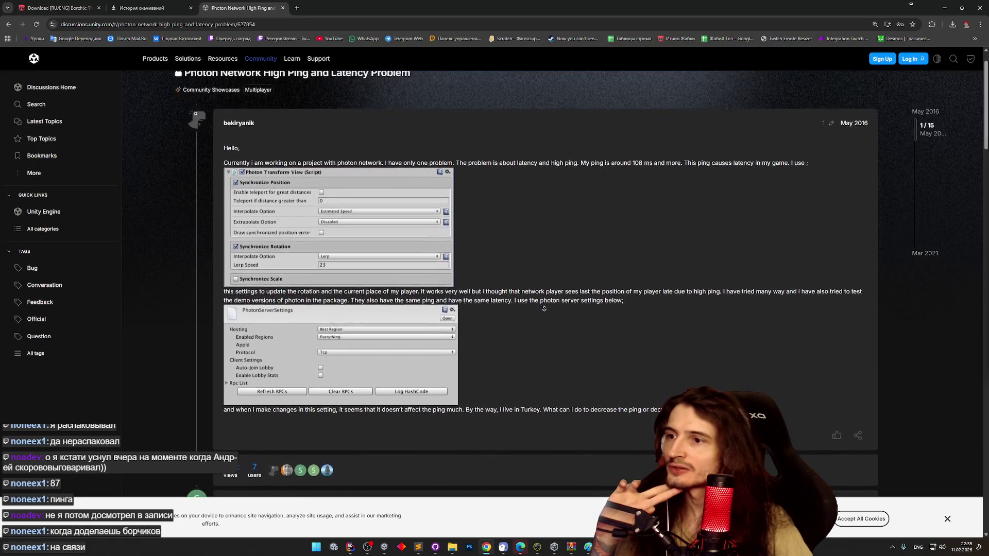
scroll(544, 309, "down", 2)
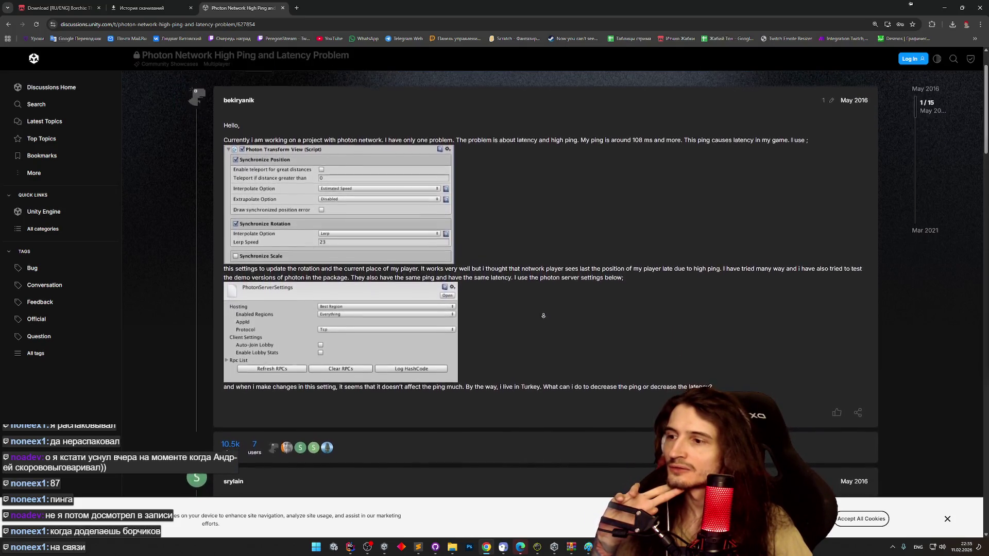
scroll(544, 313, "down", 3)
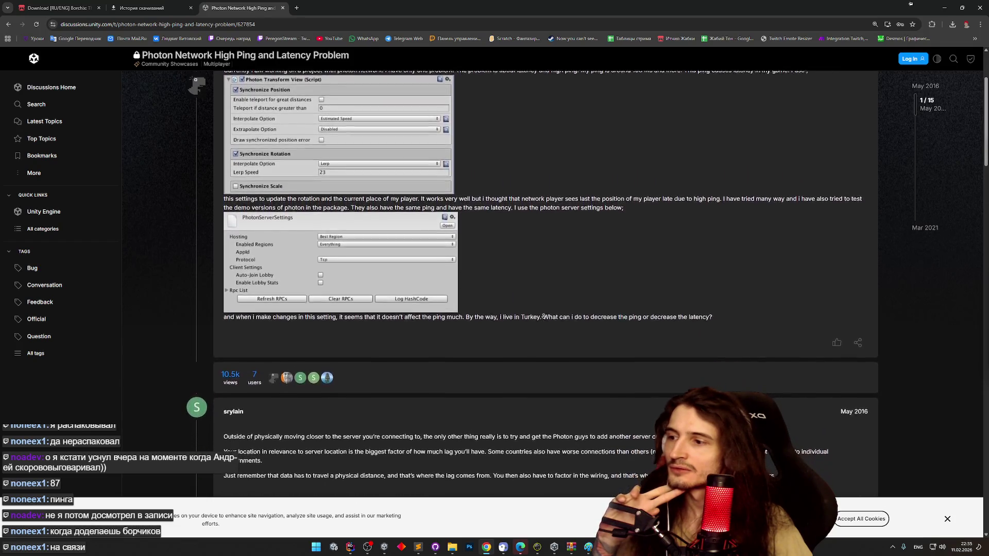
scroll(545, 310, "down", 2)
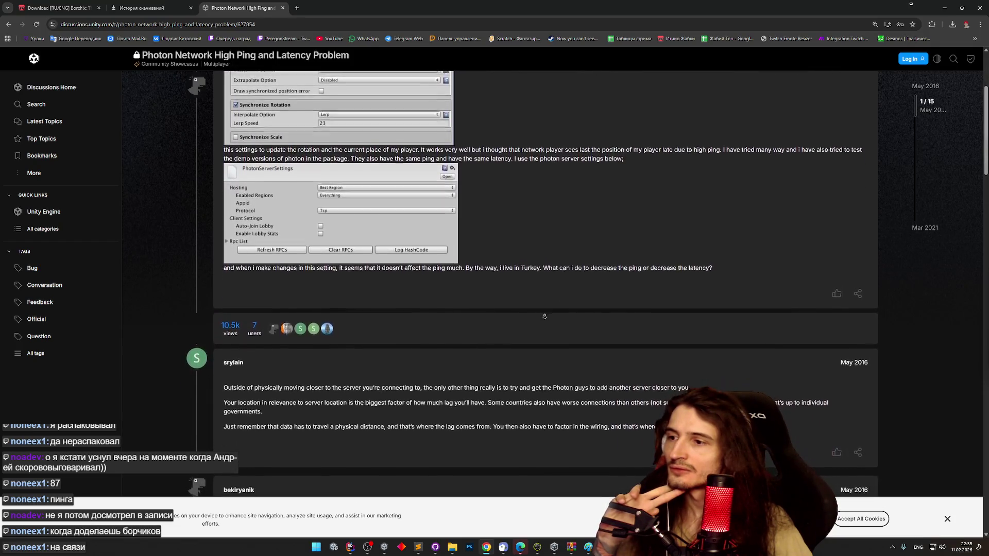
scroll(544, 318, "down", 1)
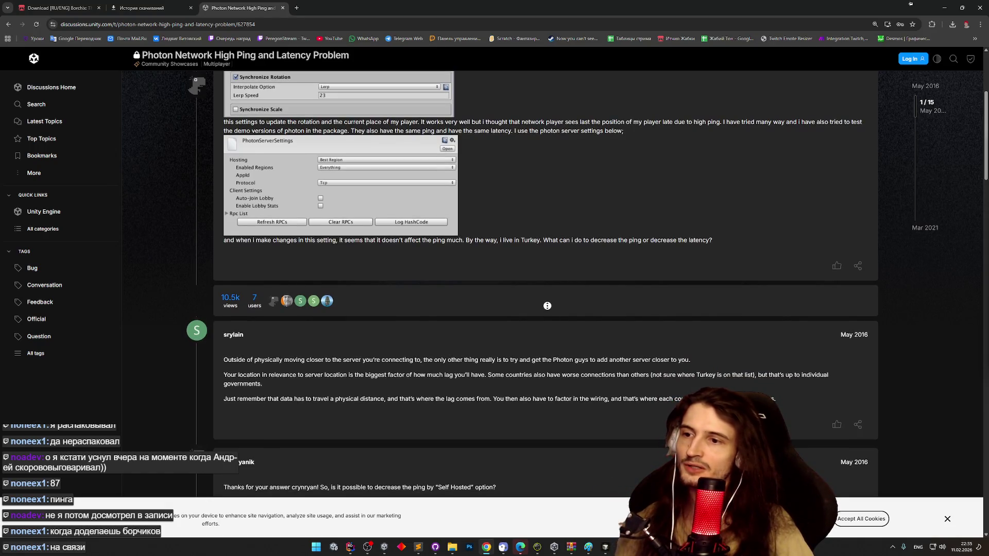
scroll(547, 310, "down", 1)
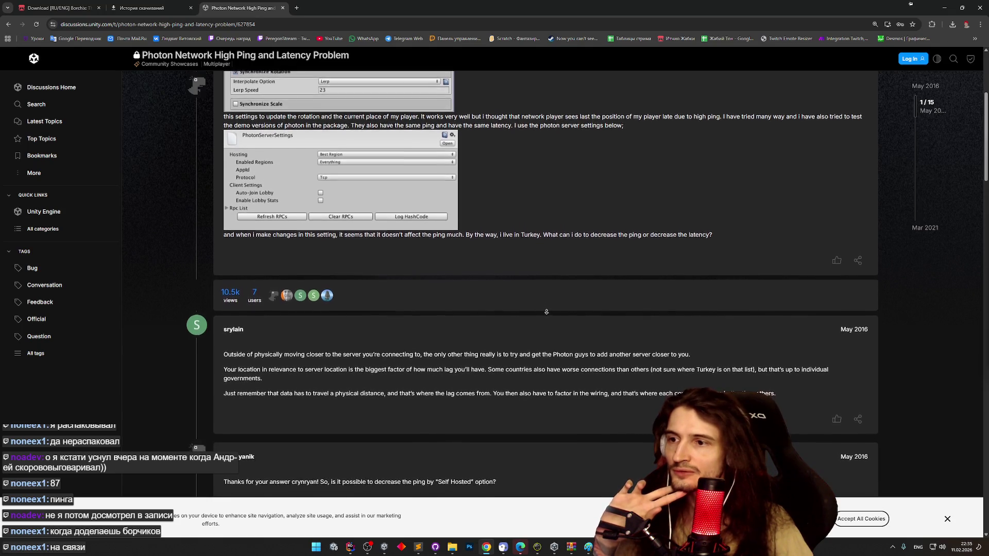
scroll(547, 307, "down", 1)
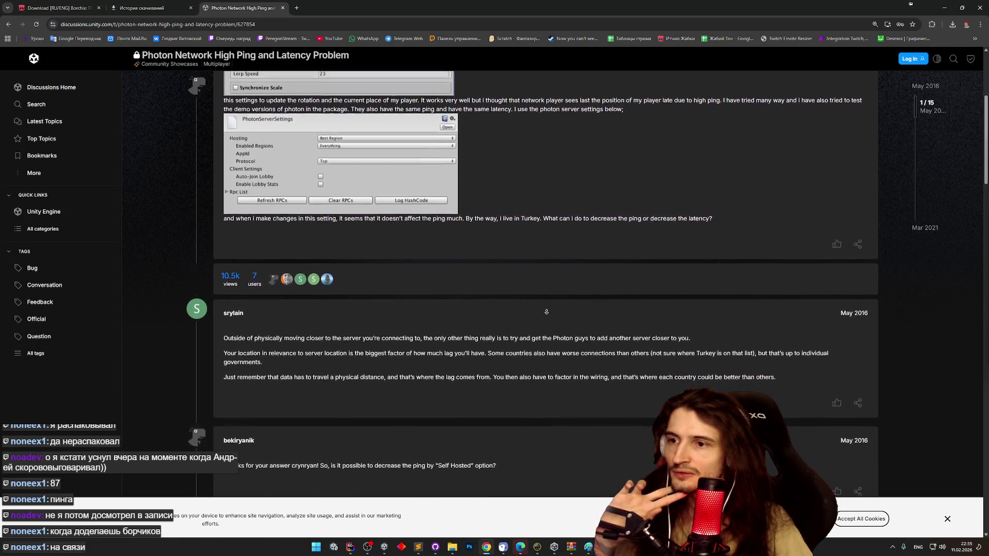
scroll(547, 310, "down", 2)
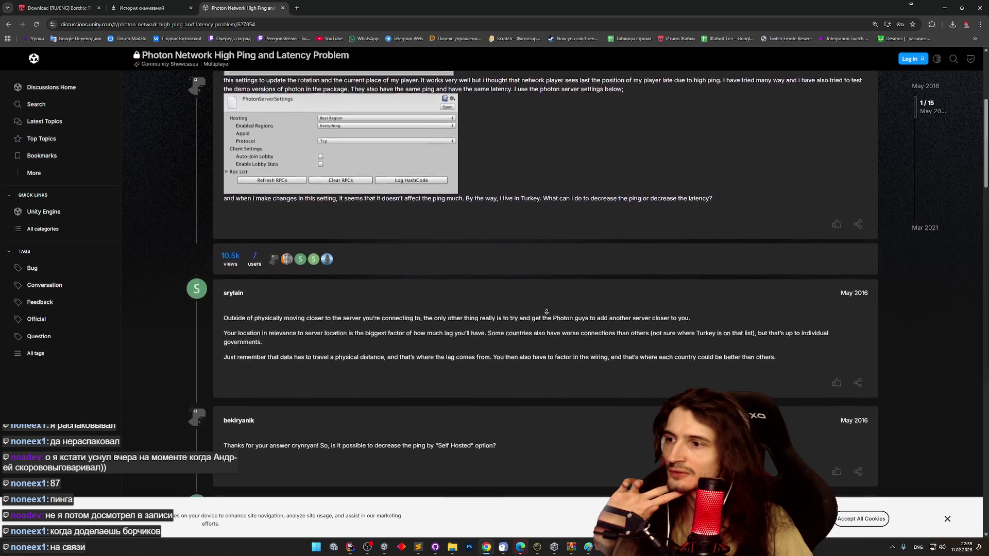
scroll(547, 313, "down", 2)
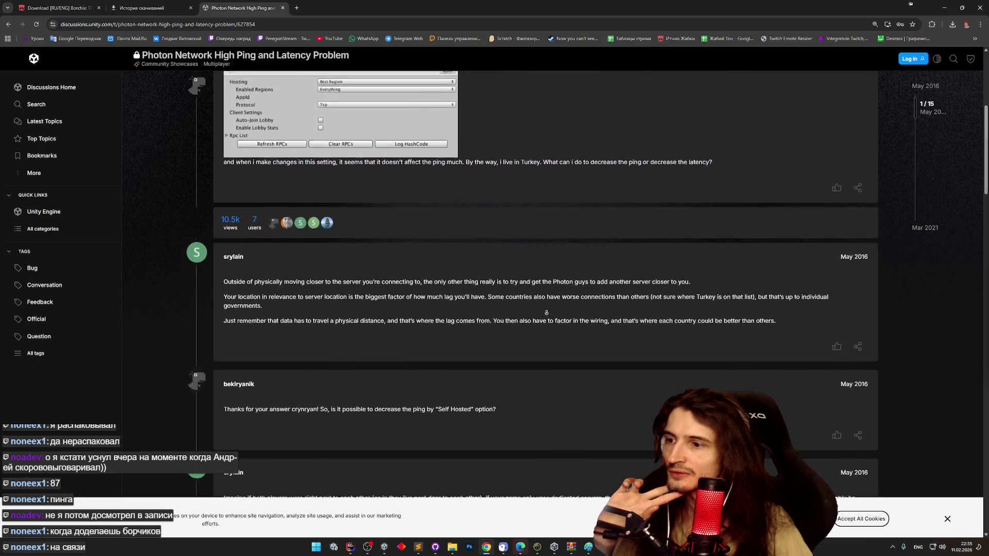
scroll(547, 312, "down", 2)
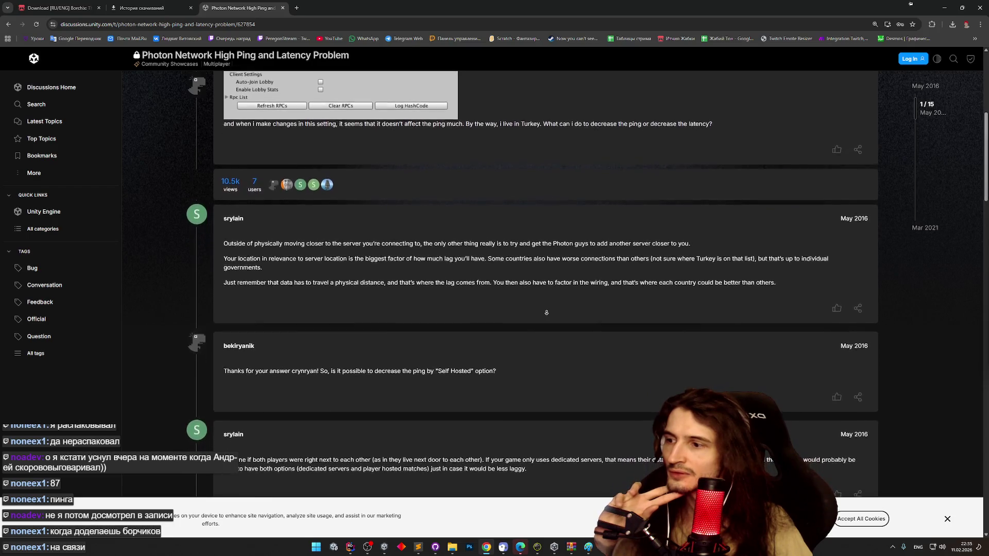
scroll(547, 313, "down", 1)
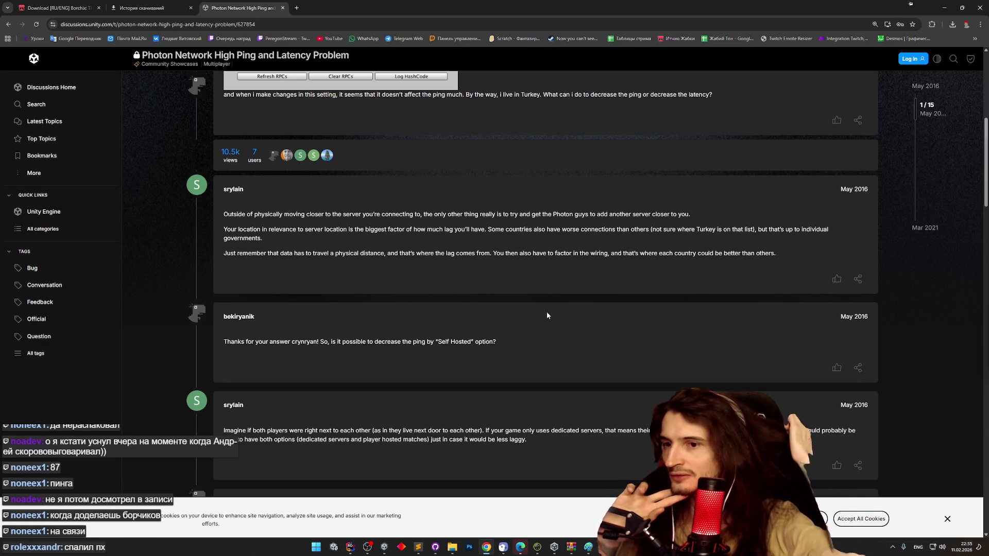
middle_click(547, 314)
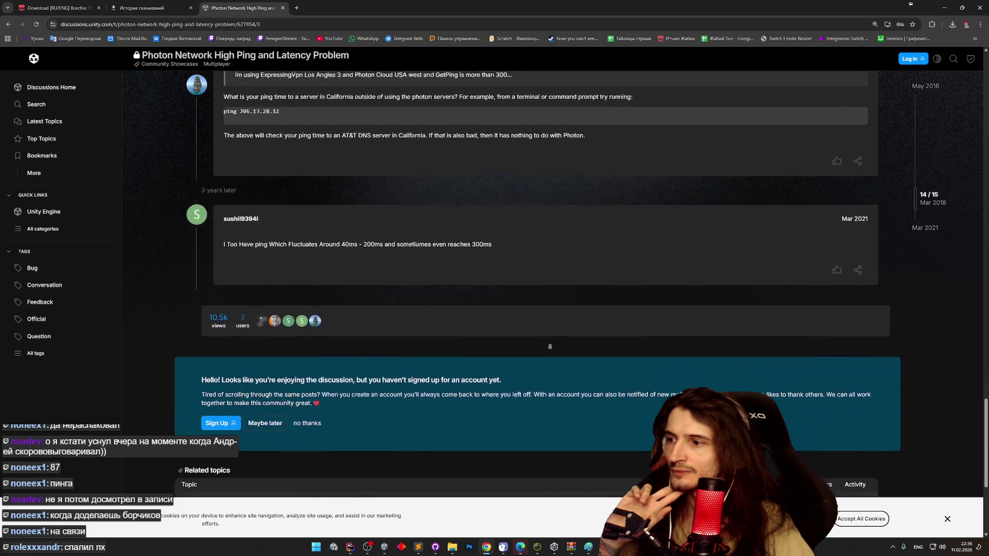
middle_click(554, 369)
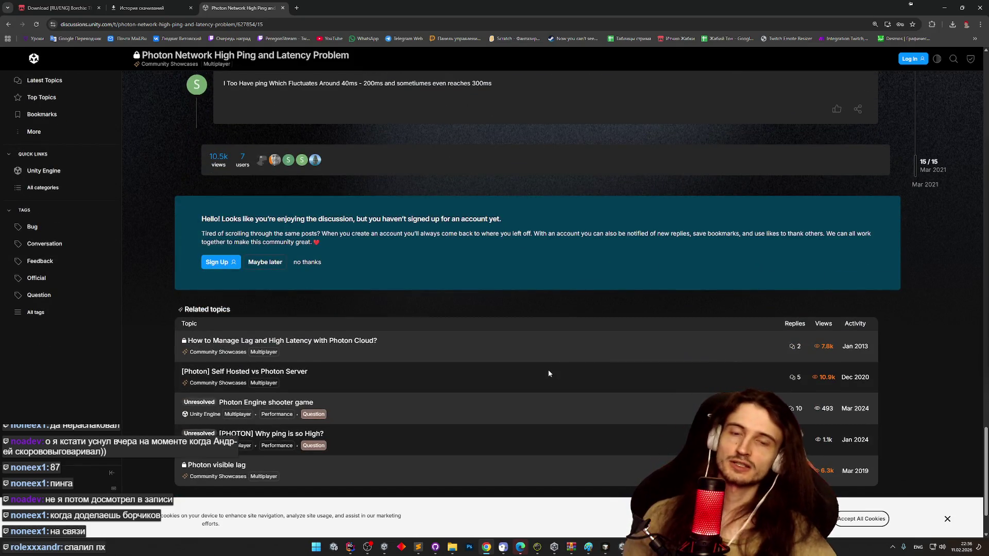
middle_click(480, 297)
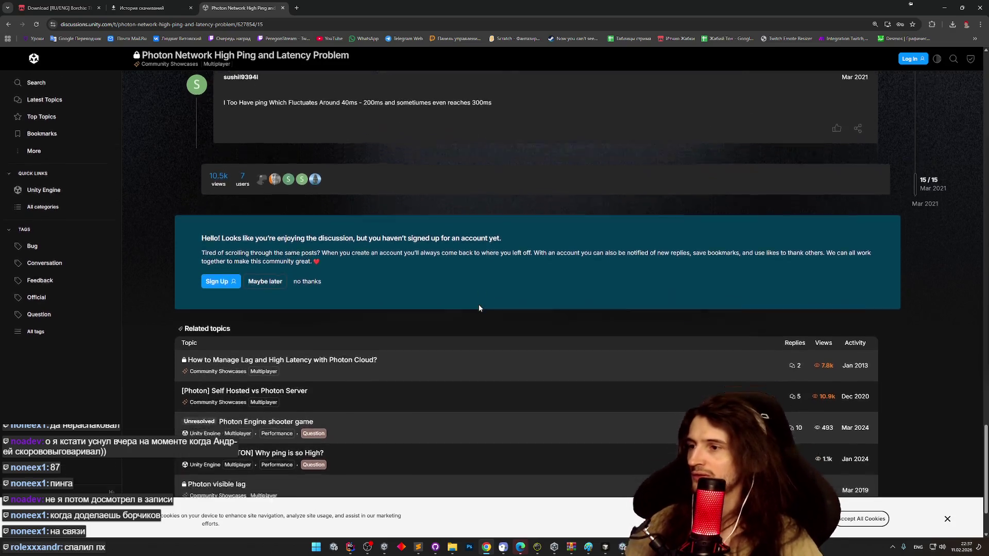
middle_click(479, 295)
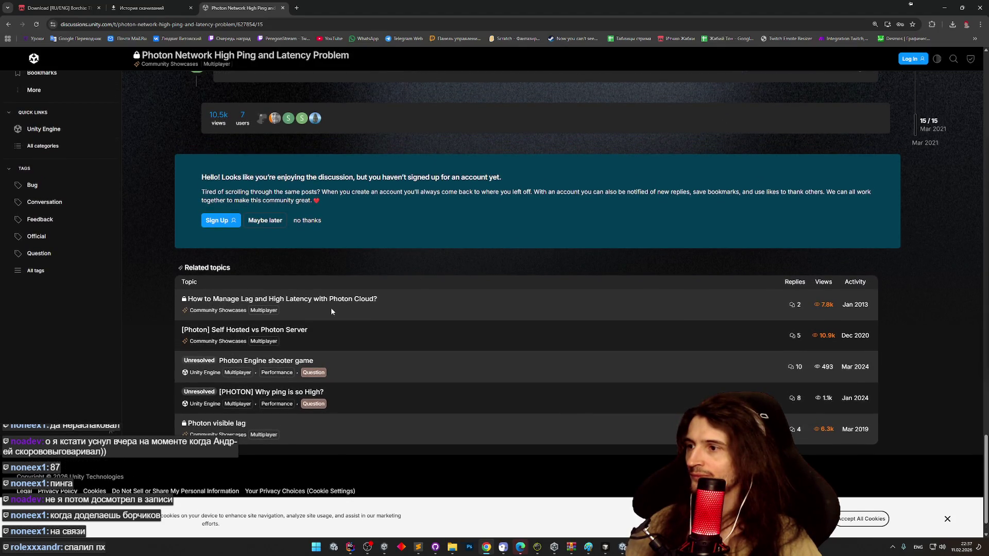
left_click(296, 333)
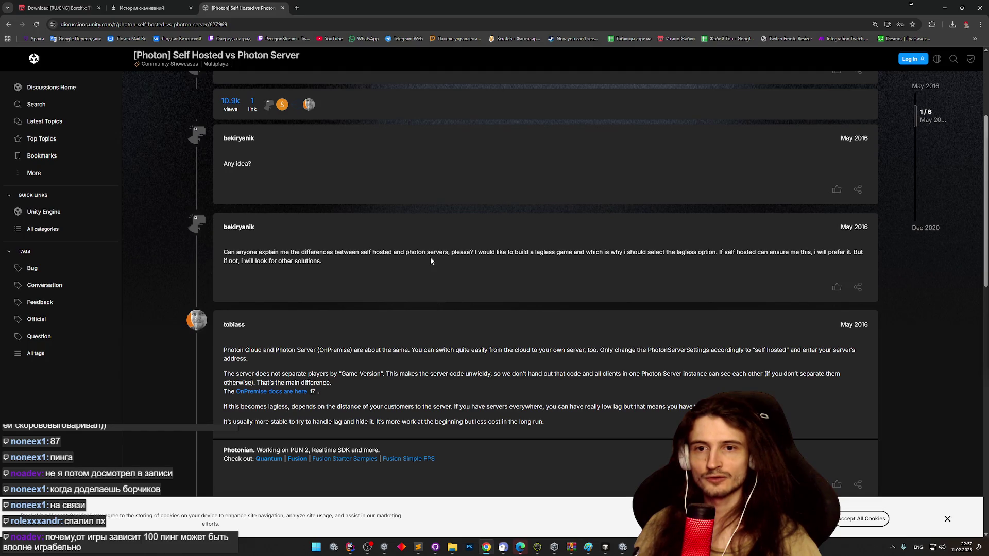
middle_click(431, 261)
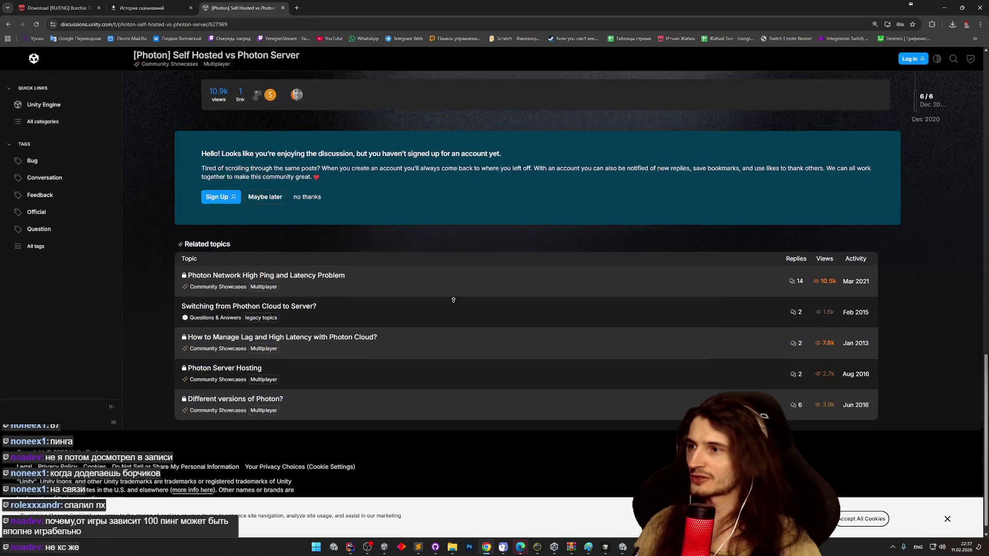
scroll(456, 313, "up", 4)
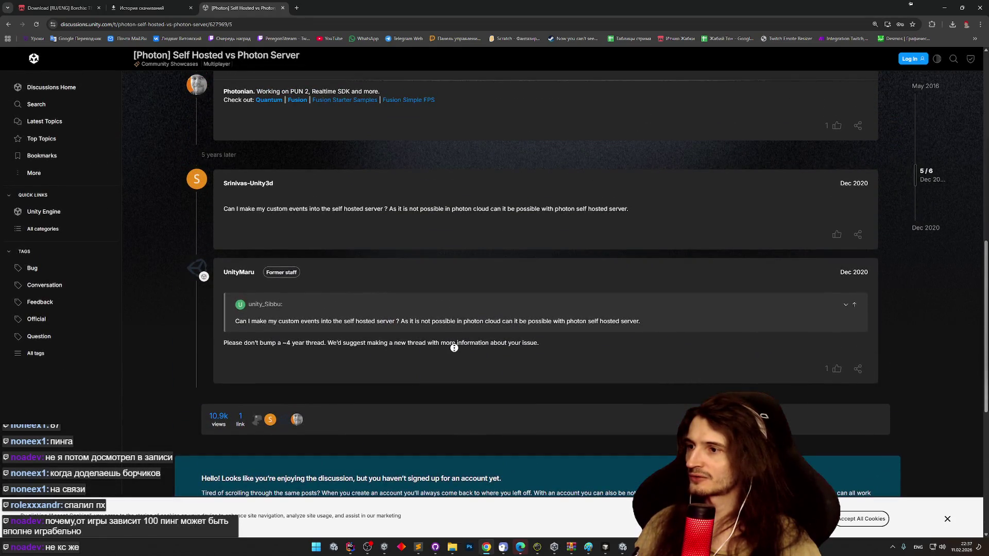
left_click(9, 25)
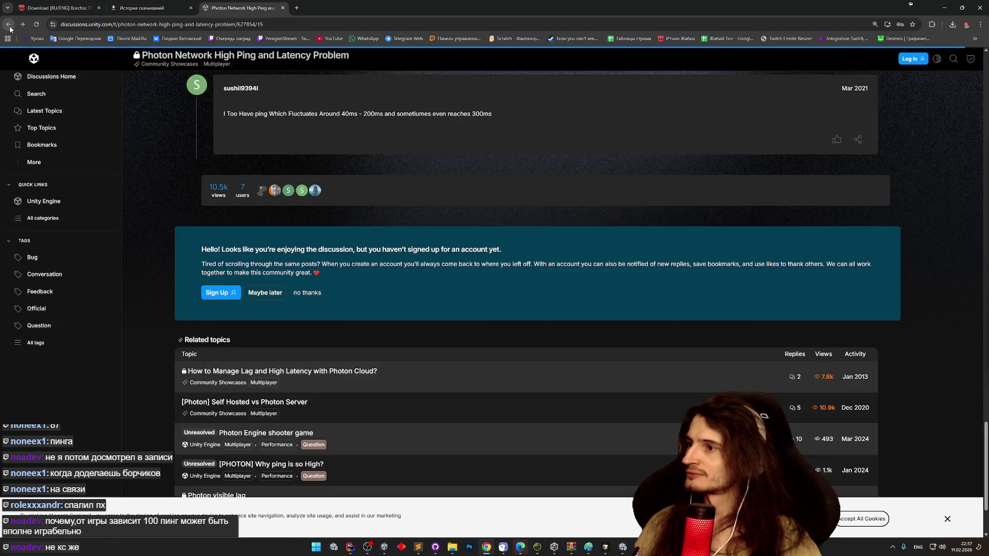
scroll(415, 215, "up", 3)
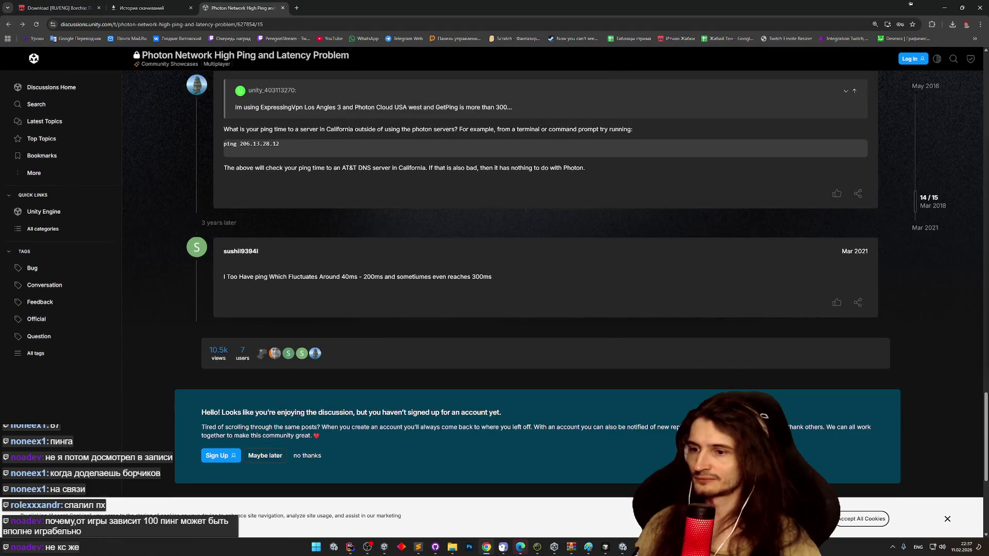
left_click(607, 547)
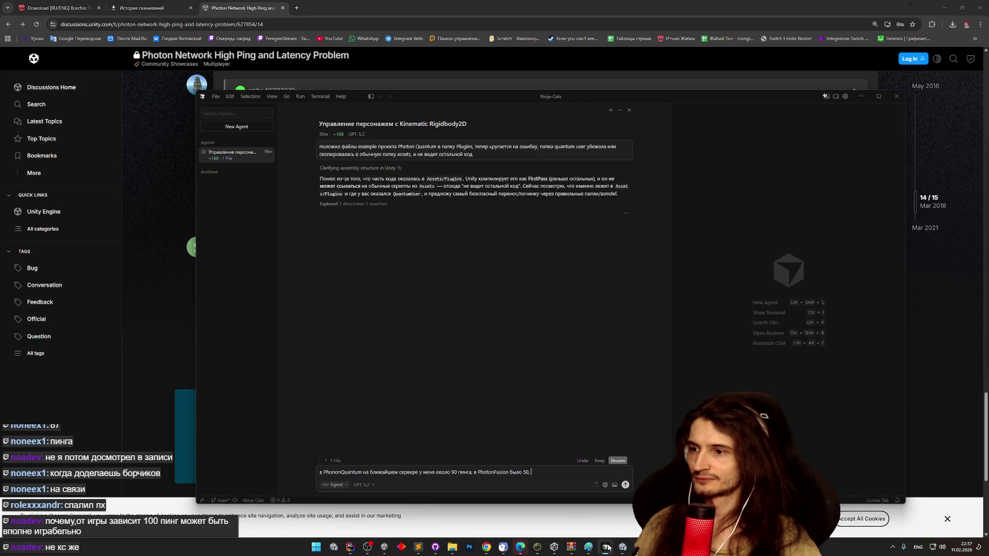
- Ask the Cursor agent why ping is now about 90 instead of 50, then start a follow-up
left_click_drag(261, 446, 455, 441)
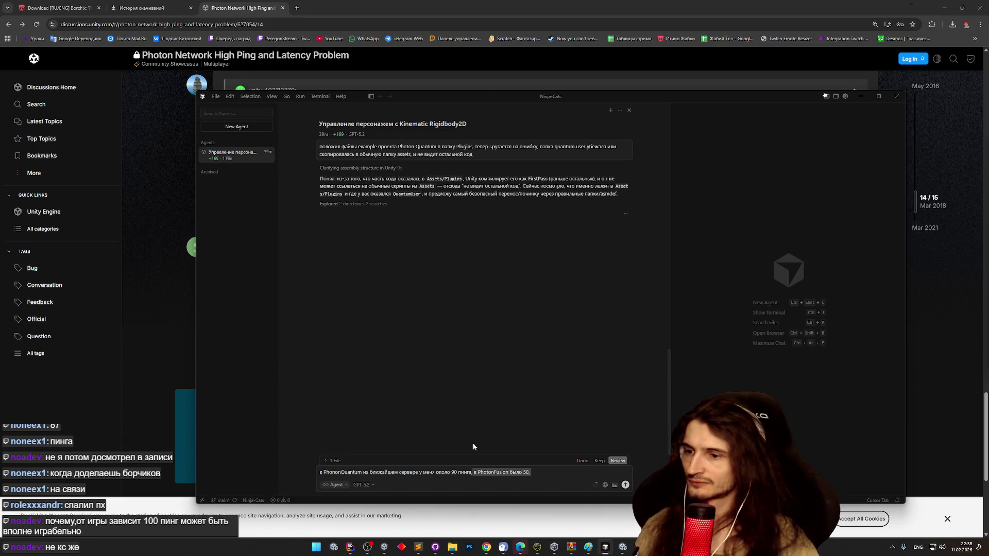
type("ше был")
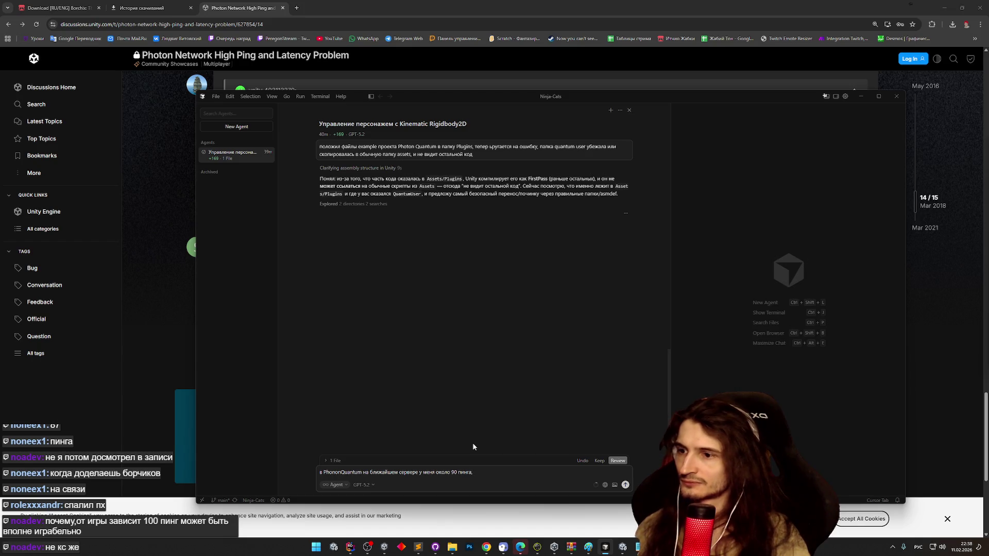
type("о 50, они че то меня")
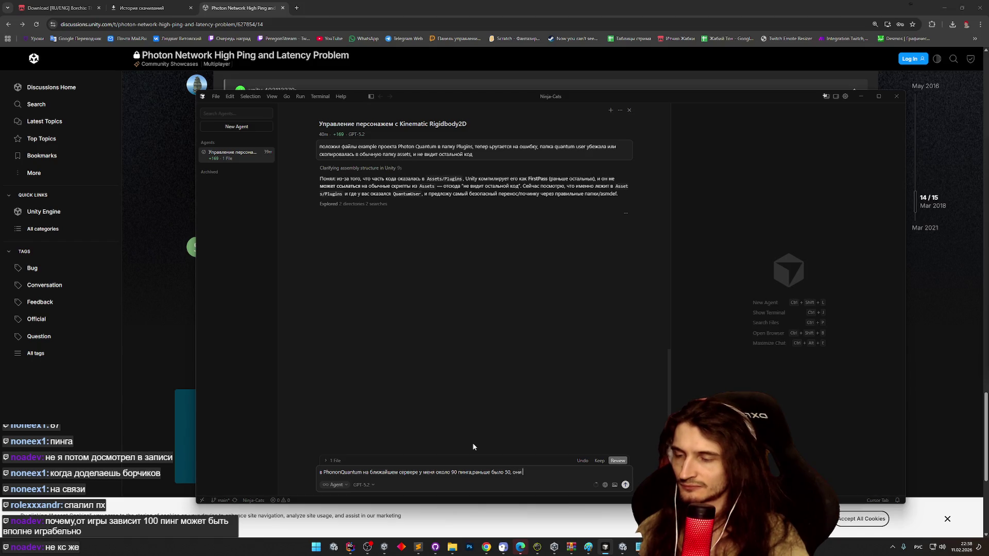
type("ли?")
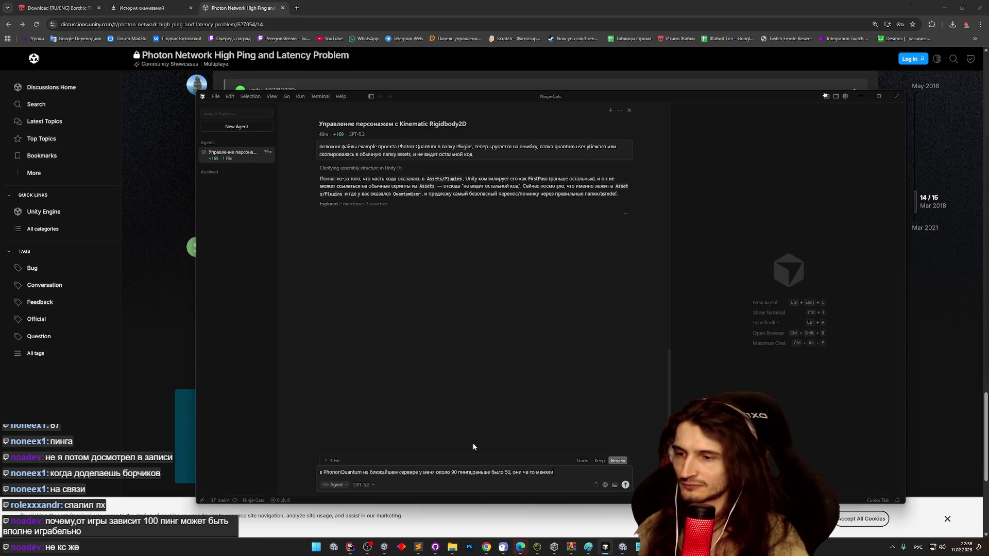
key("Return")
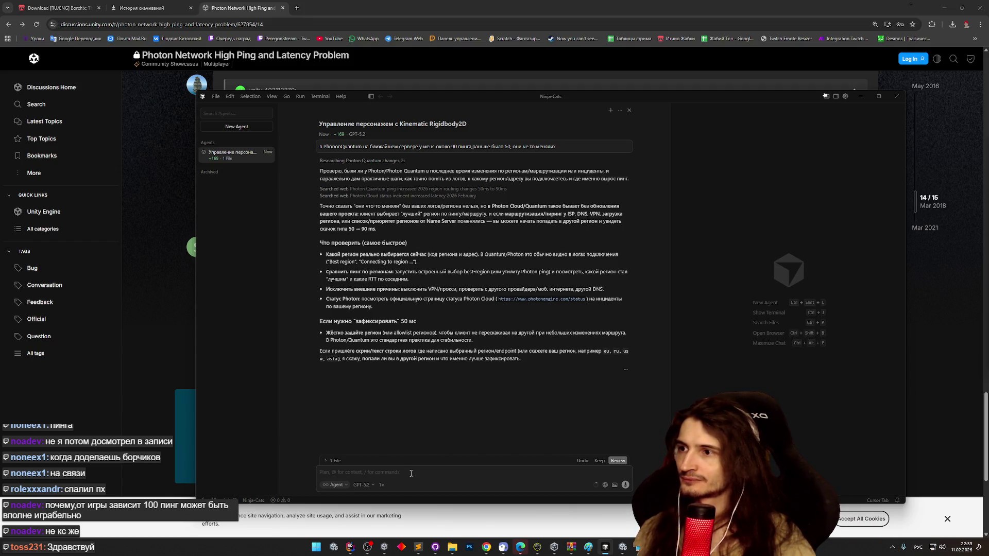
type("выбирается европейский регион, я в казахстане")
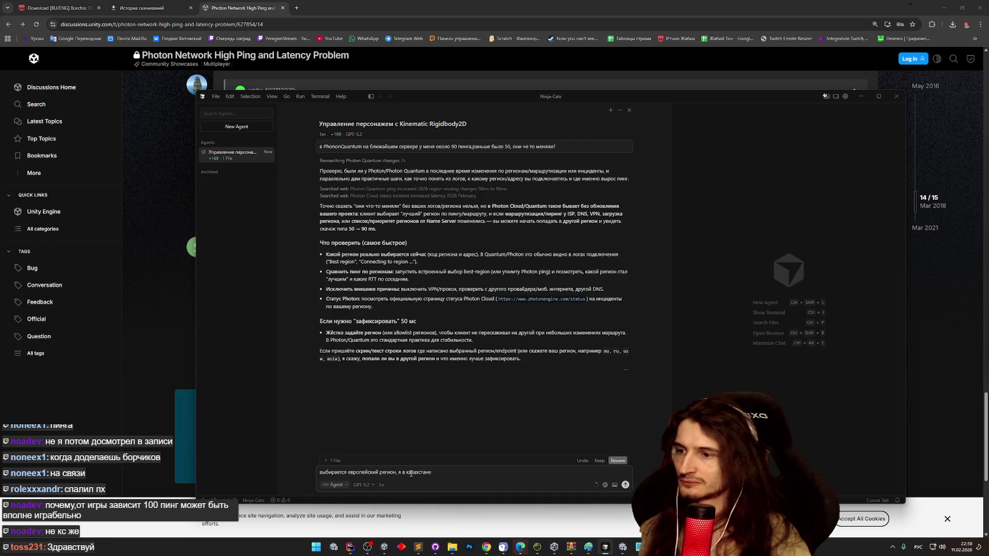
- Send the follow-up that the EU region is selected from Kazakhstan, then minimize Cursor
key("Return")
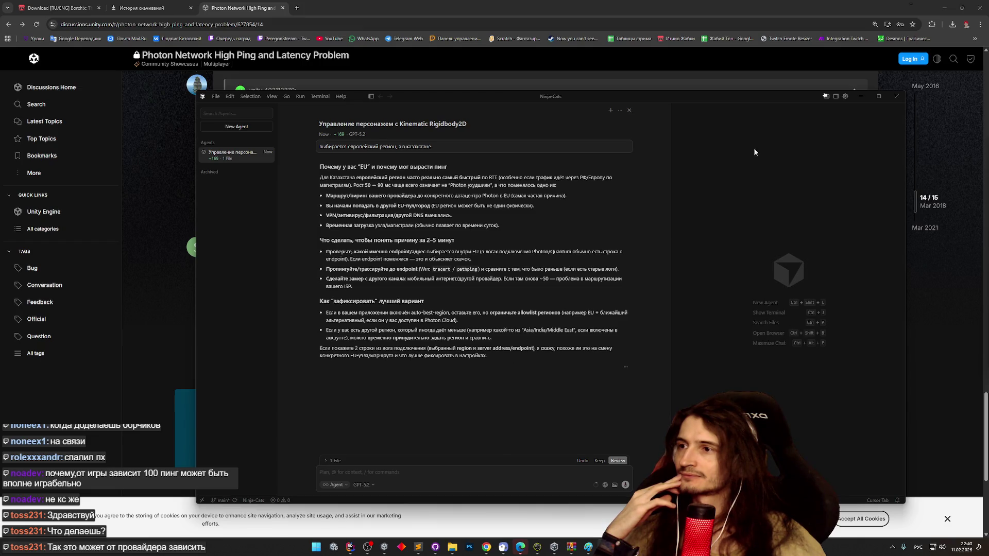
left_click(861, 97)
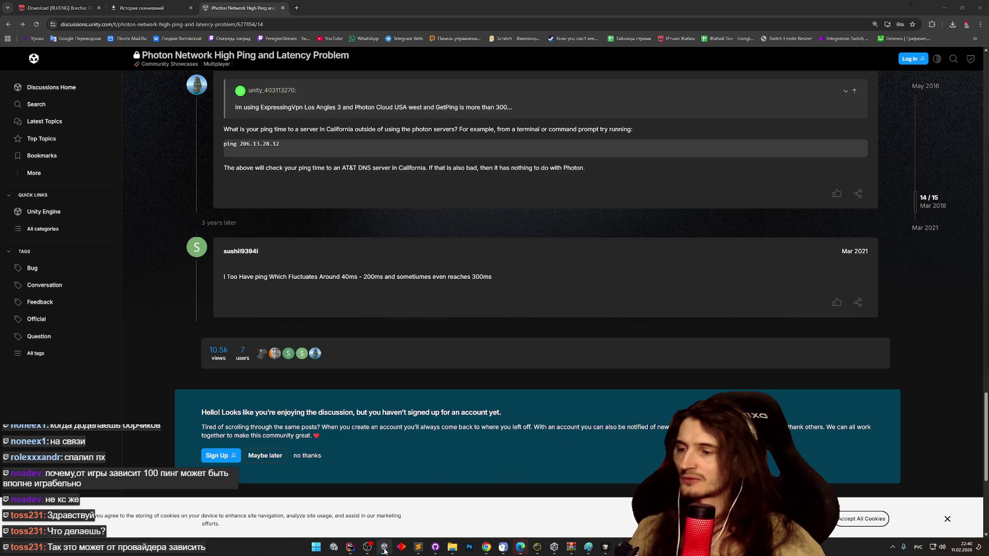
- Bring Unity Editor to the front and close the Player 2 (Client And Server) window
mouse_move(384, 551)
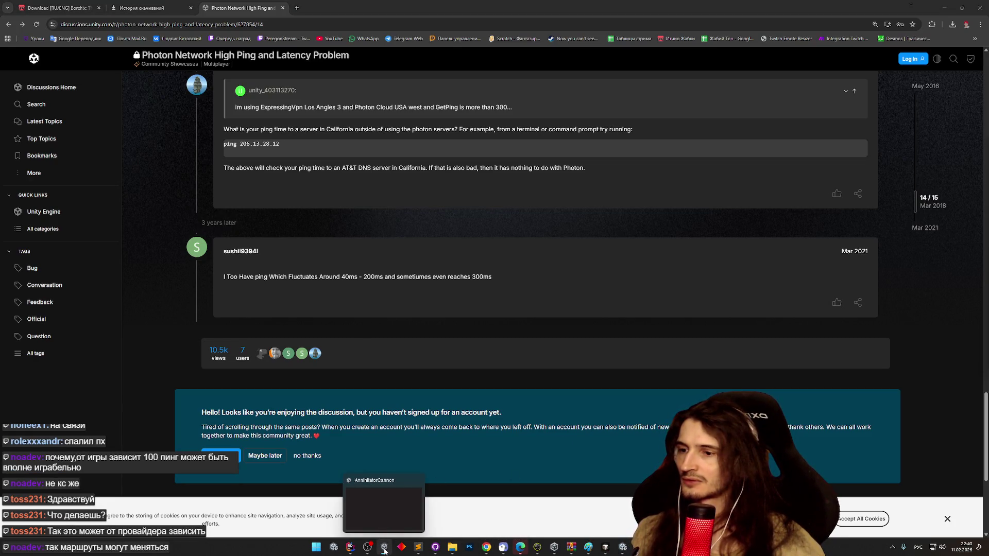
mouse_move(623, 547)
left_click(613, 522)
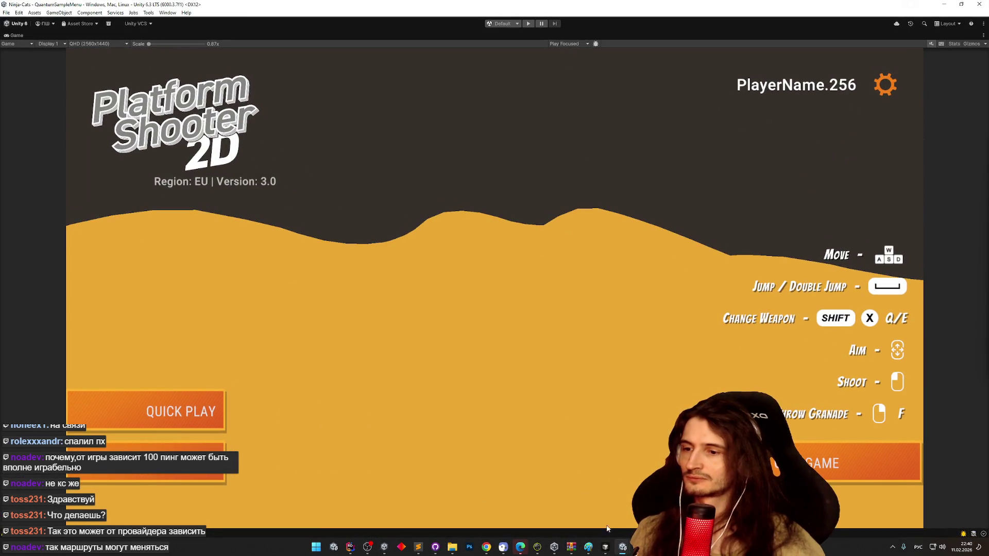
mouse_move(623, 547)
left_click(611, 494)
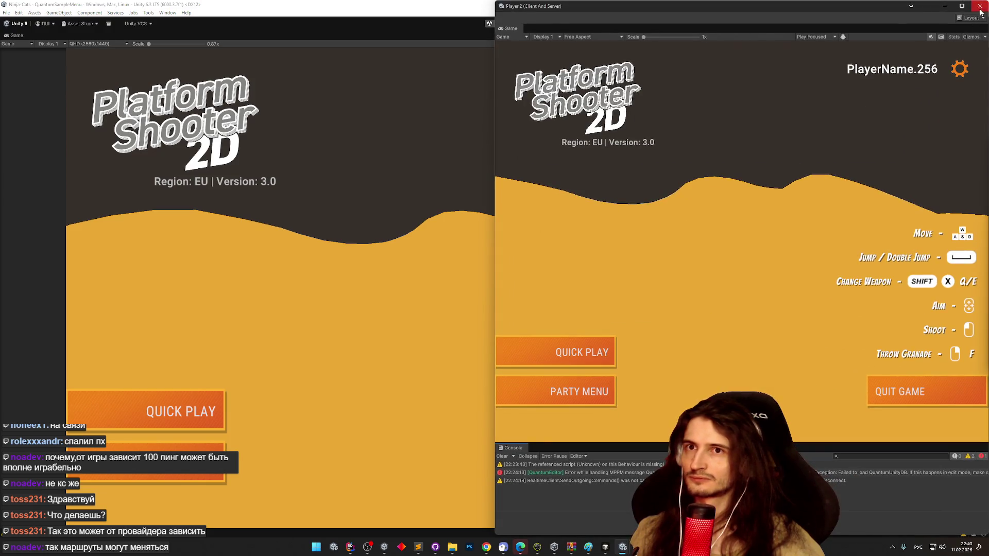
left_click(980, 11)
- Inspect the Window > Multiplayer > Multiplayer Play Mode panel, then close it
left_click(160, 13)
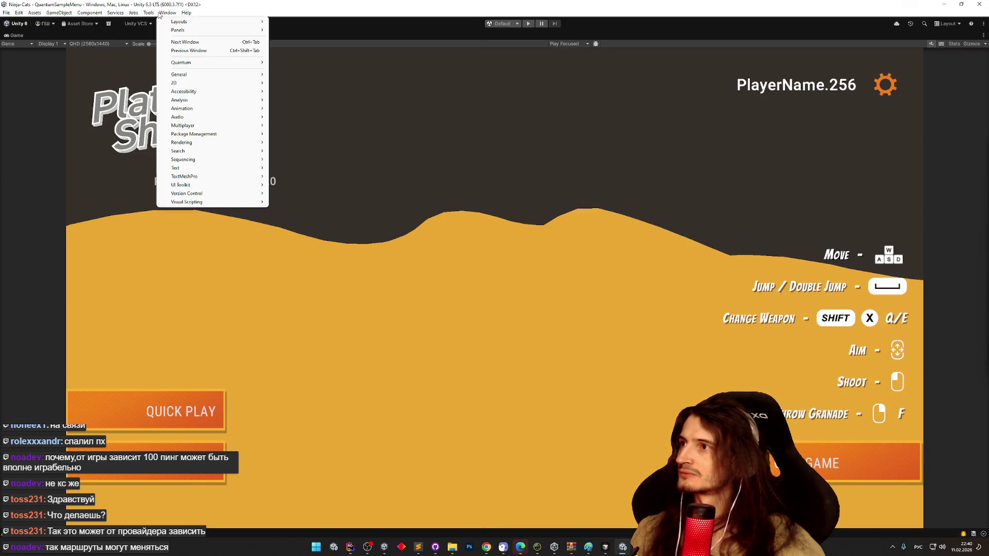
mouse_move(256, 126)
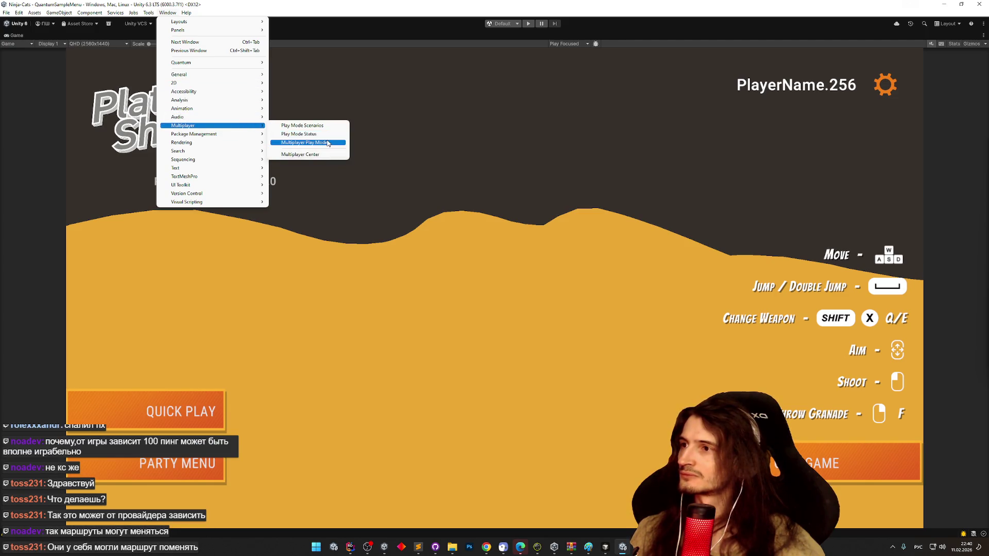
left_click(327, 142)
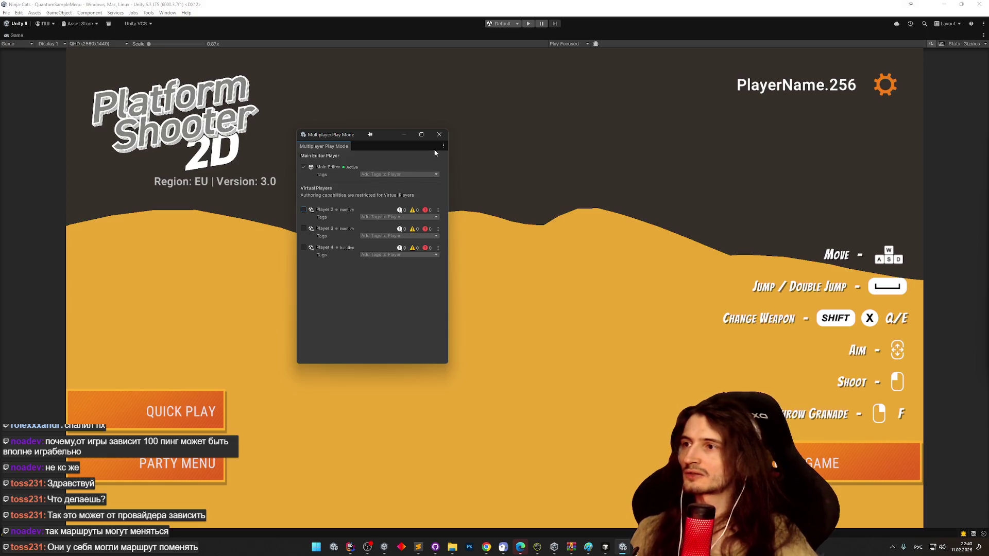
left_click(443, 138)
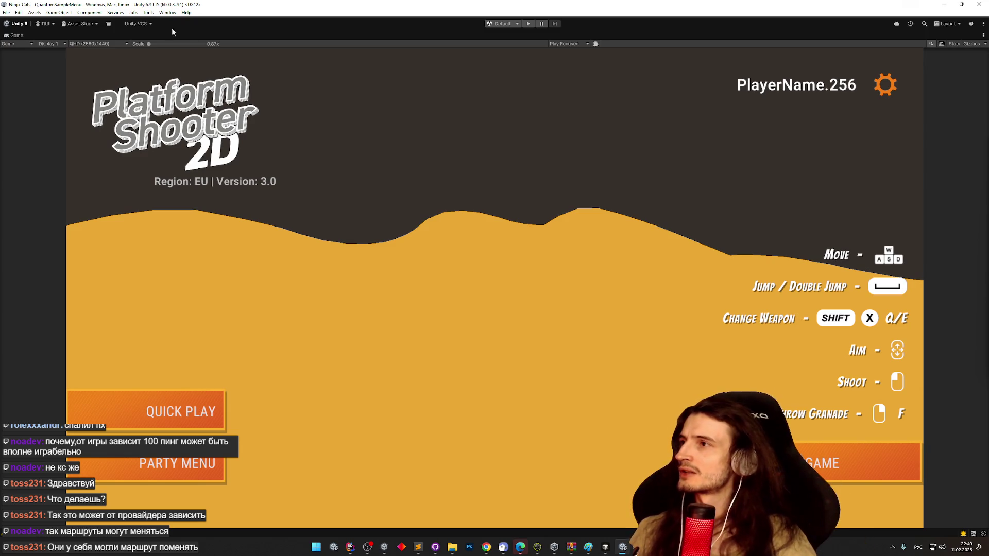
- Recheck the Multiplayer Play Mode panel, then enter Play mode with Ctrl+P
left_click(166, 13)
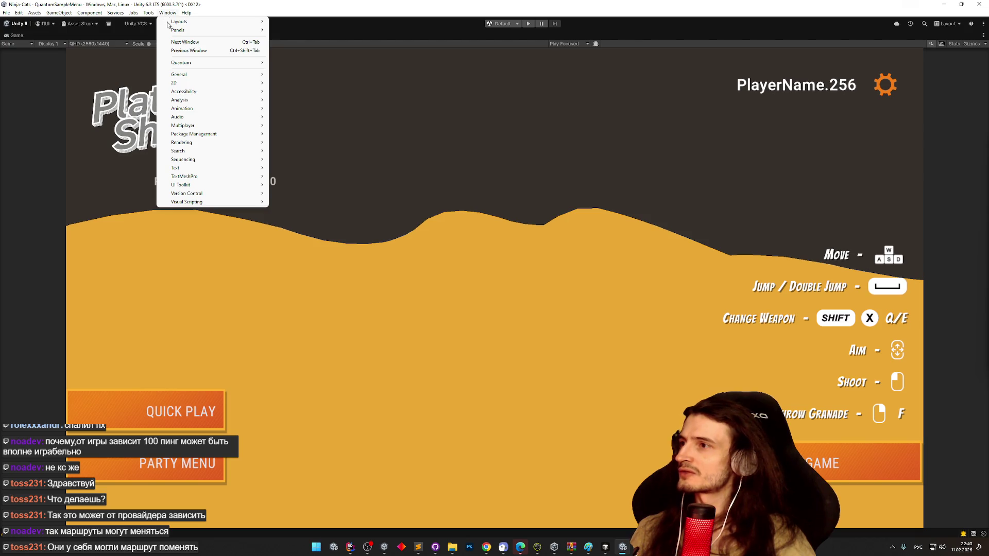
mouse_move(215, 139)
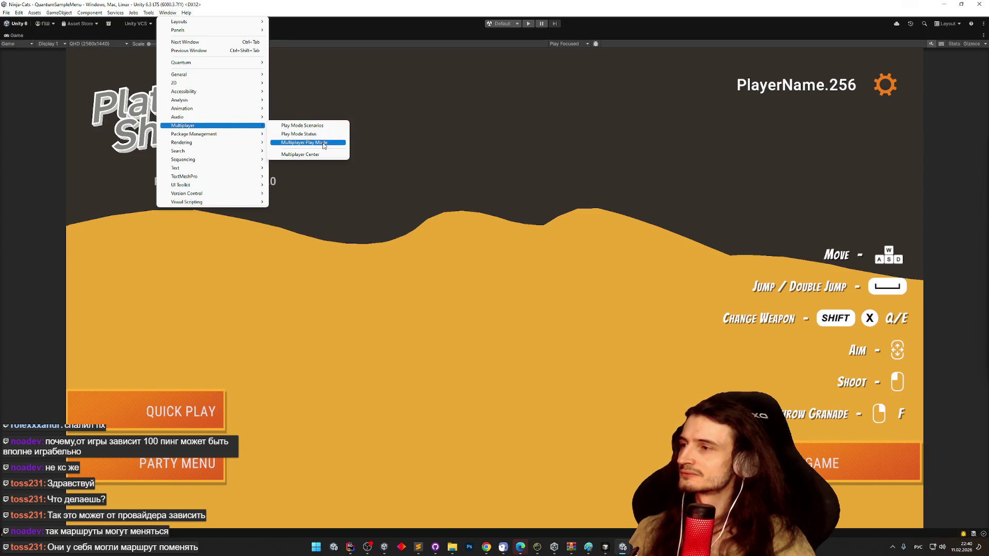
left_click(323, 143)
left_click(435, 136)
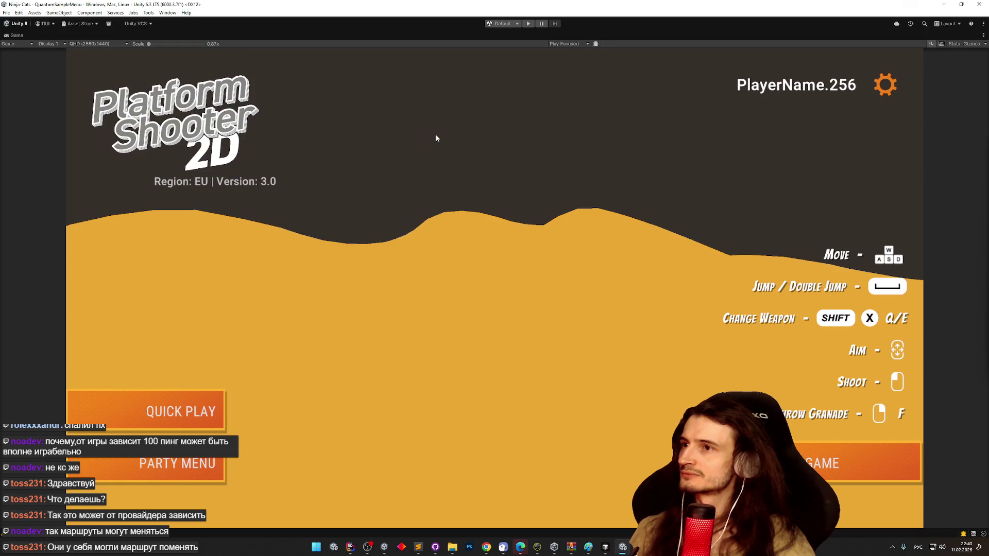
key("ctrl+p")
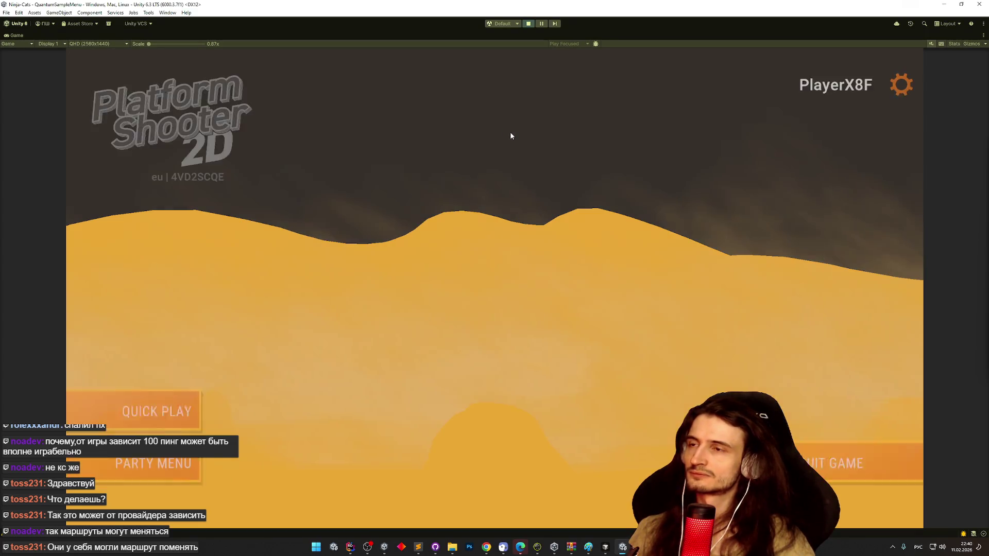
- Set the Photon Region to asia, join a Quick Play session, check its ping, and disconnect
left_click(884, 86)
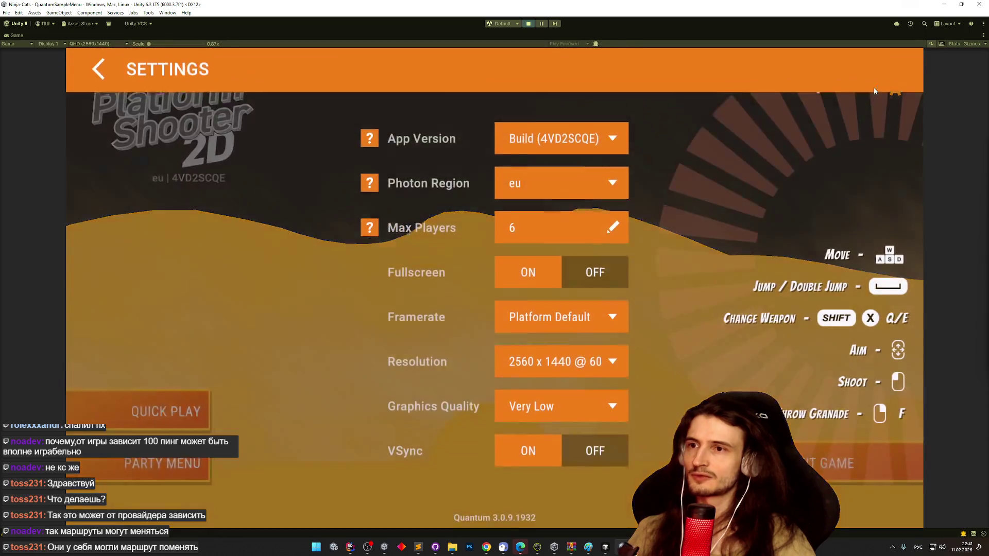
left_click(591, 185)
left_click(564, 216)
left_click(562, 183)
left_click(550, 252)
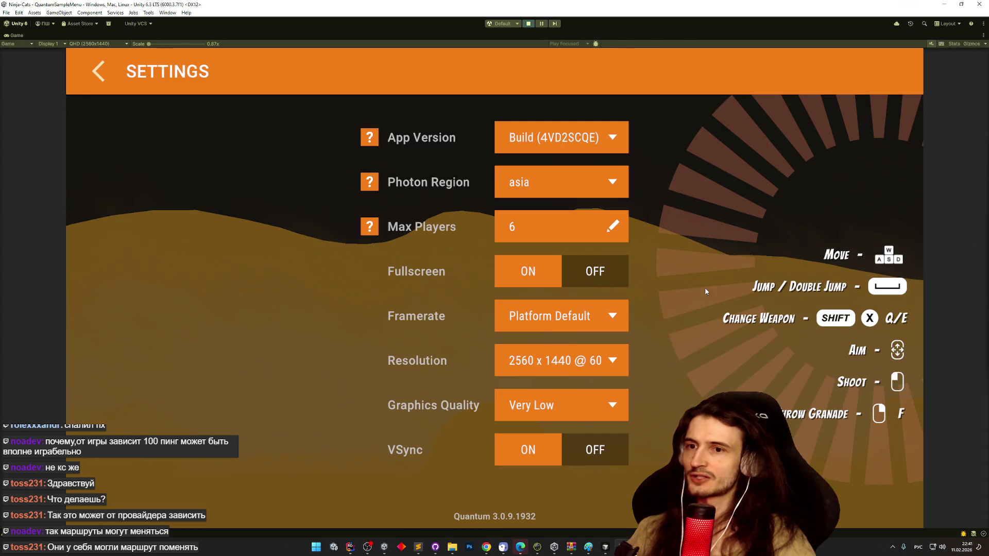
left_click(99, 71)
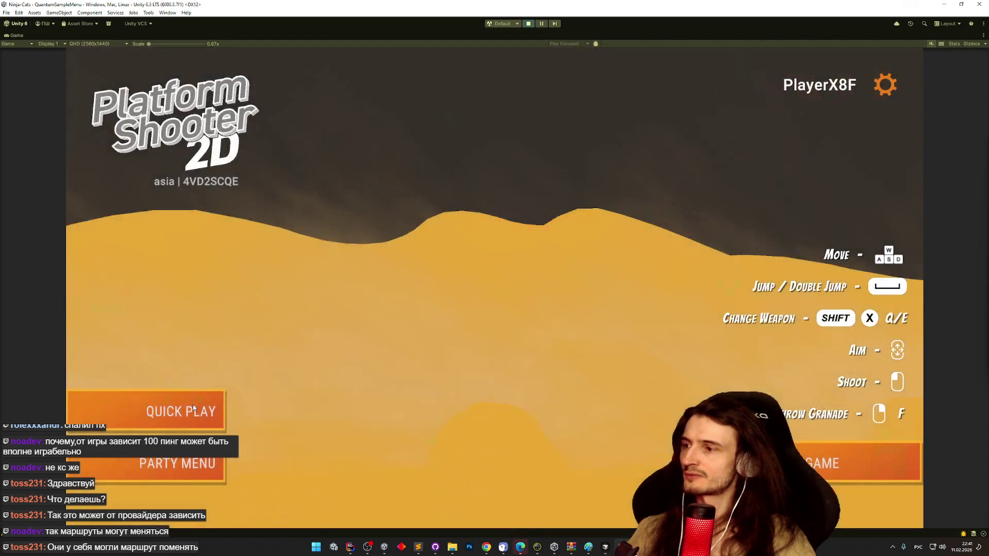
left_click(193, 415)
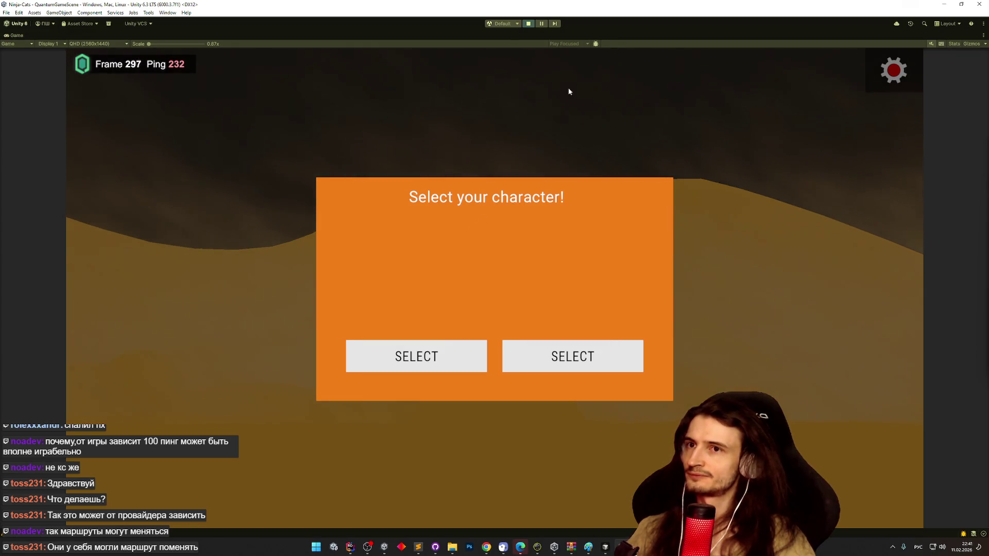
left_click(443, 363)
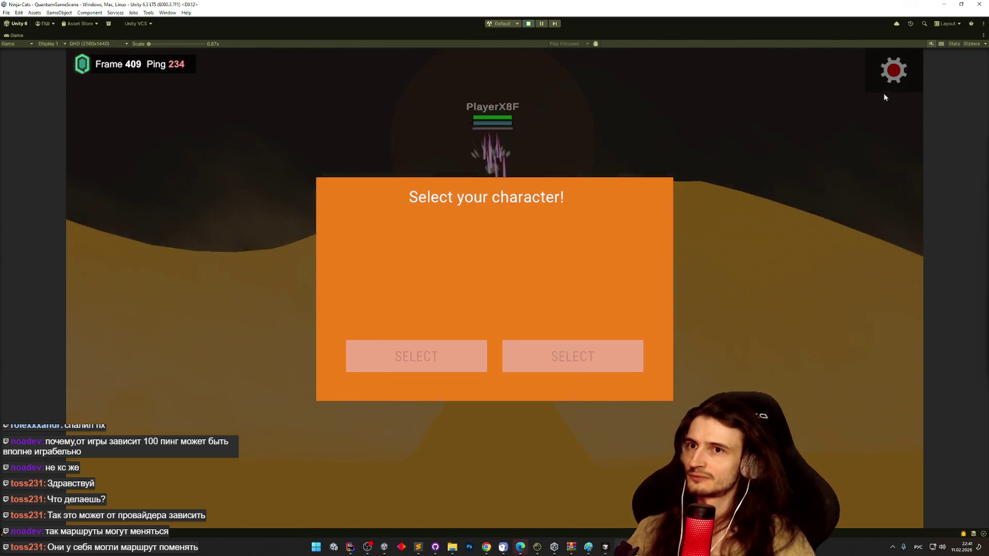
left_click(887, 78)
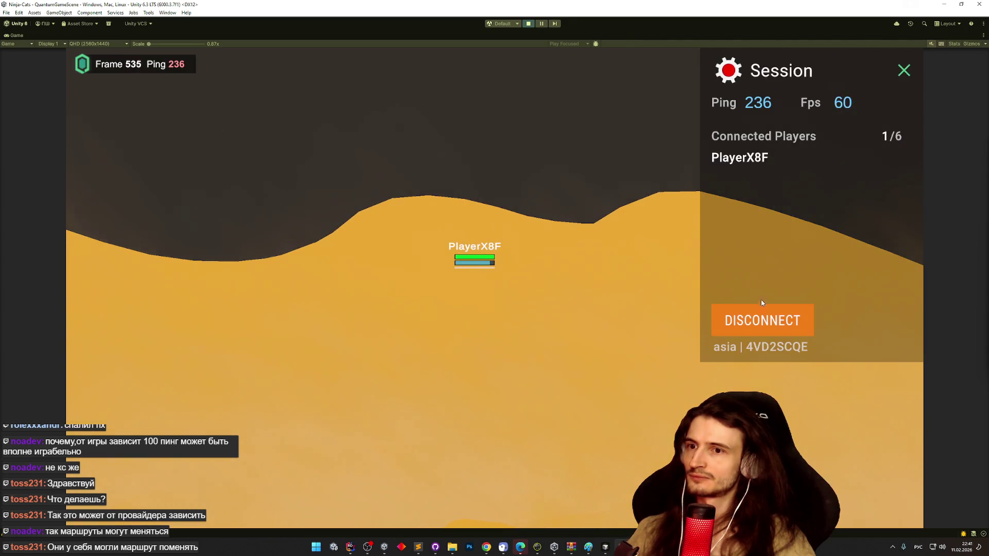
left_click(750, 329)
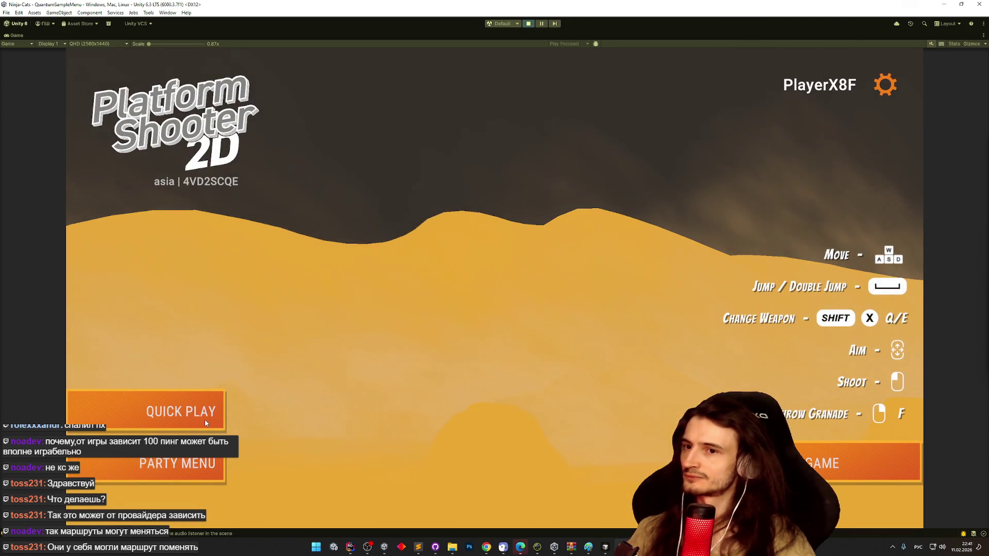
left_click(694, 172)
- Switch the Photon Region to au, join a session with ping 352, and disconnect
left_click(885, 84)
left_click(562, 182)
left_click(529, 277)
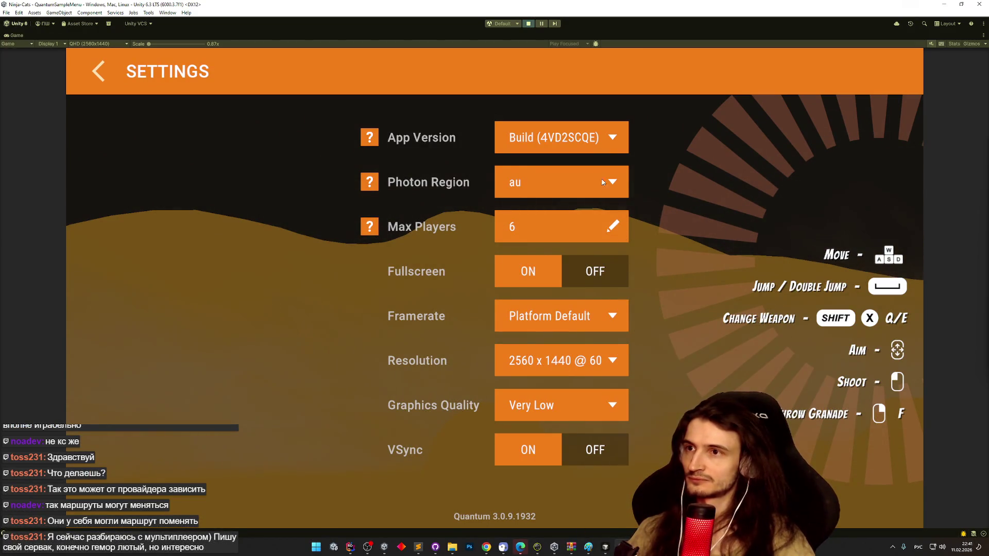
left_click(137, 78)
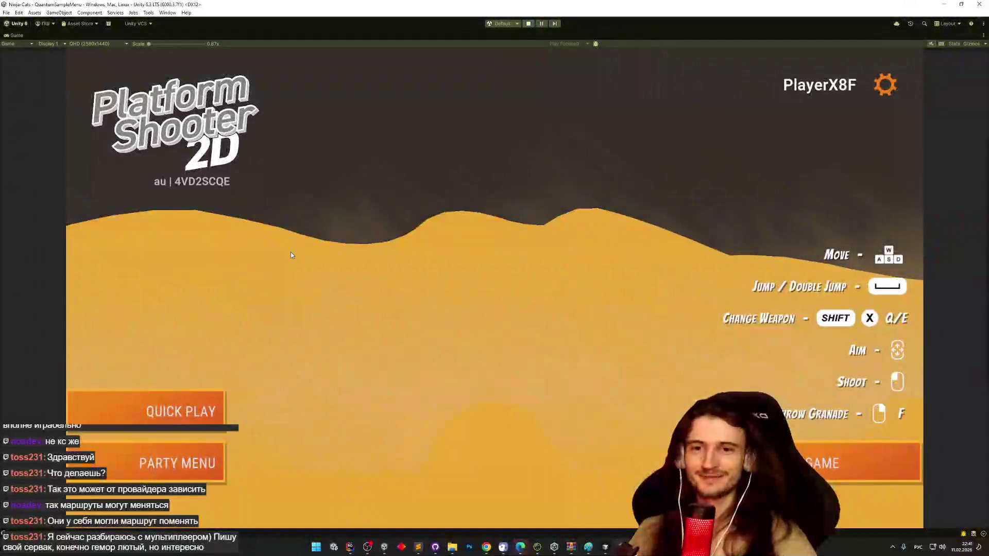
left_click(196, 417)
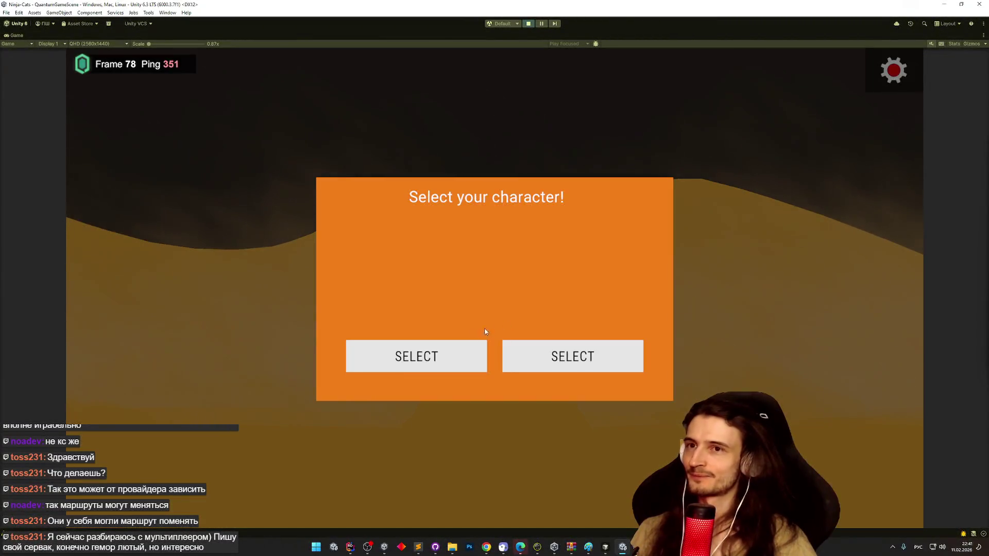
left_click(446, 347)
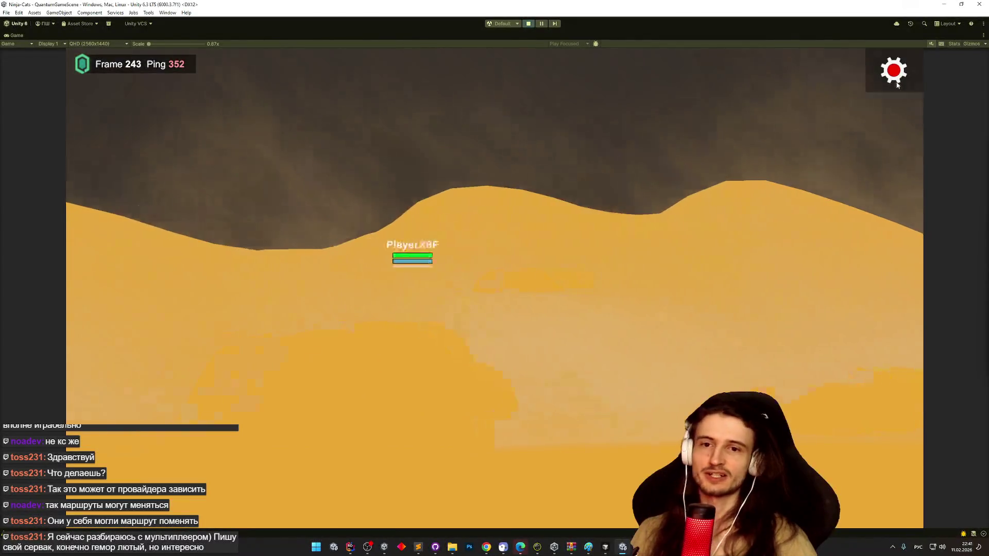
left_click(889, 77)
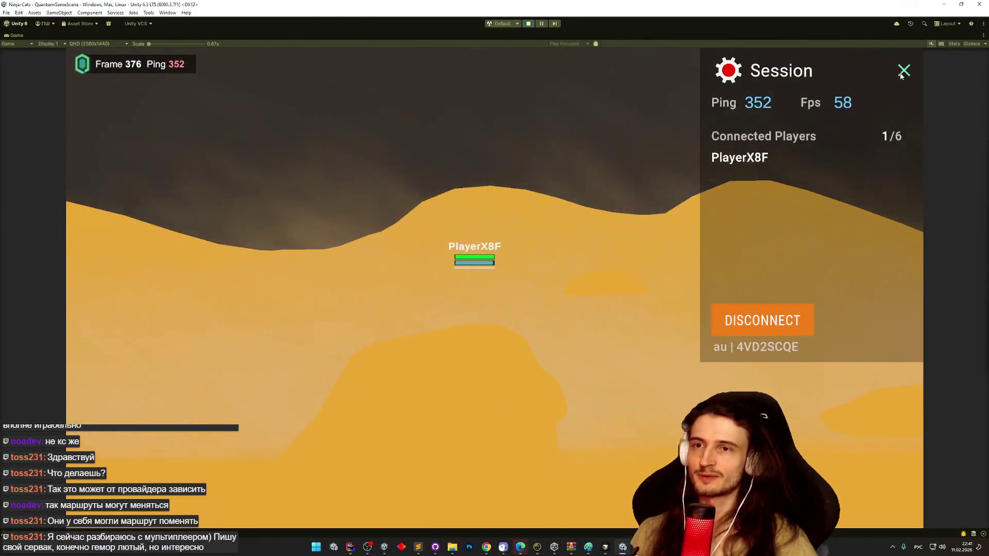
left_click(904, 71)
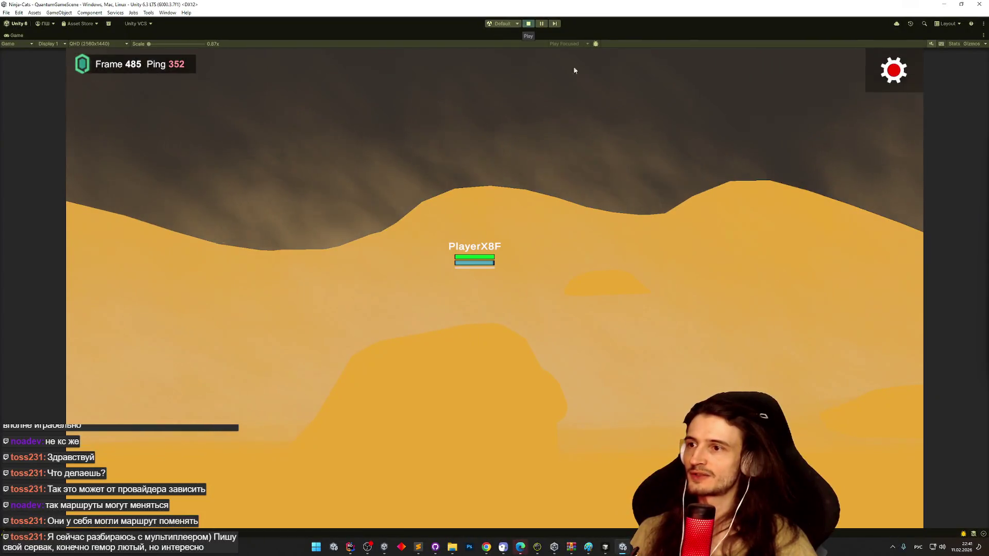
left_click(894, 71)
left_click(741, 334)
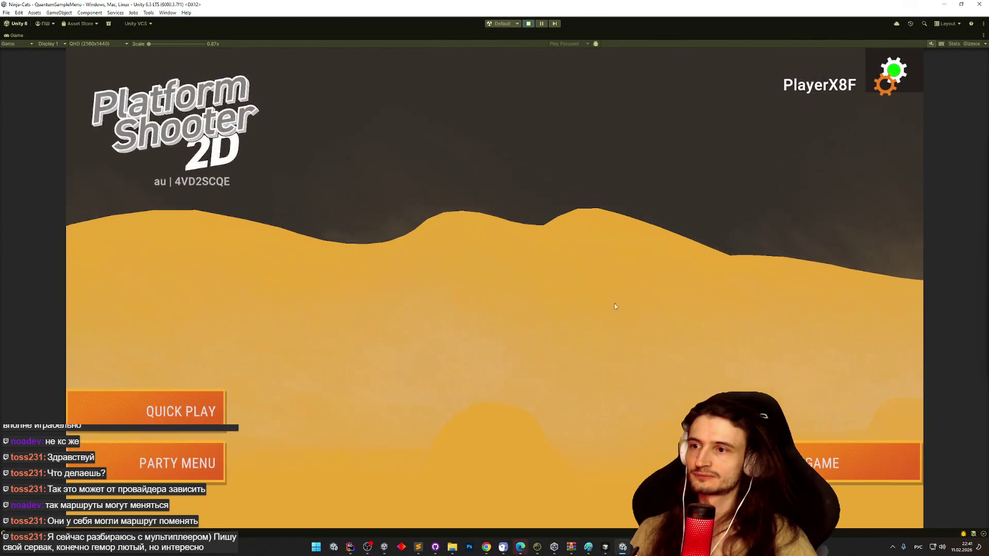
left_click(886, 83)
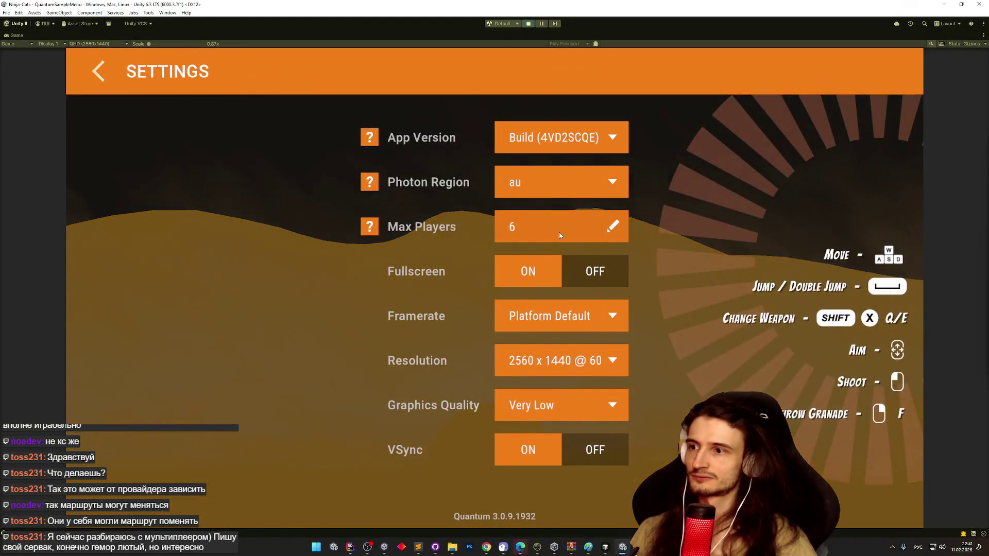
- Set the Photon Region to in, test a Quick Play session's ping, disconnect, and dismiss Connection Failed
left_click(556, 181)
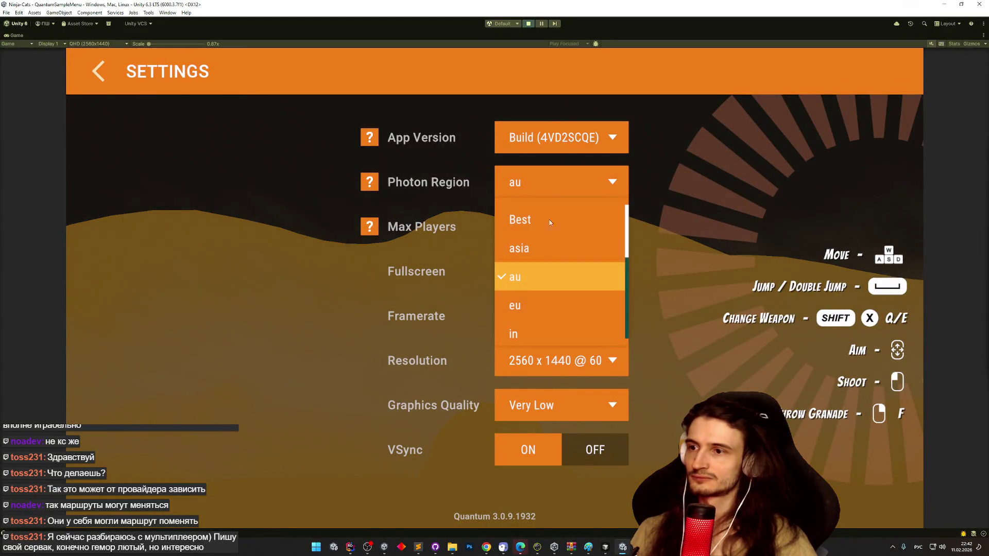
scroll(532, 319, "down", 1)
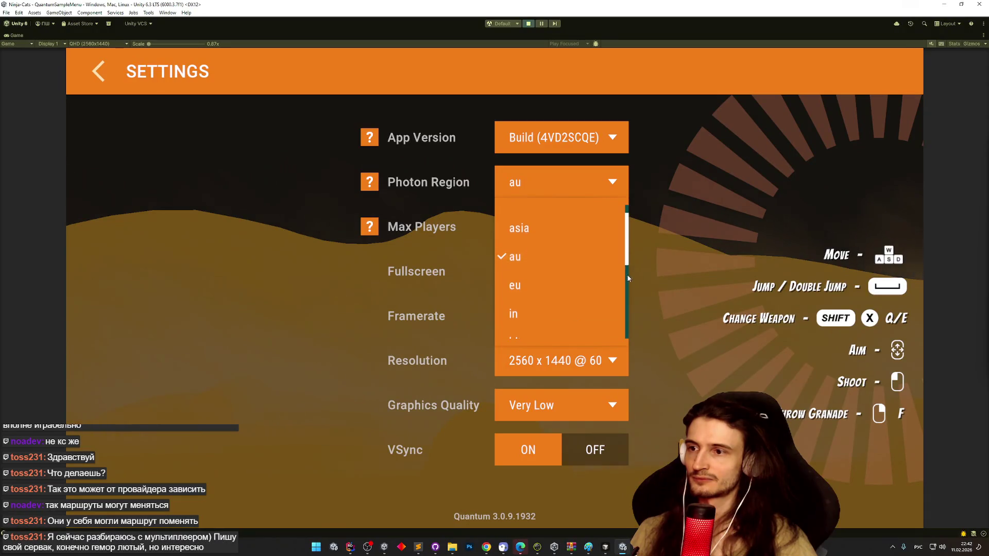
scroll(627, 286, "up", 1)
scroll(619, 206, "down", 3)
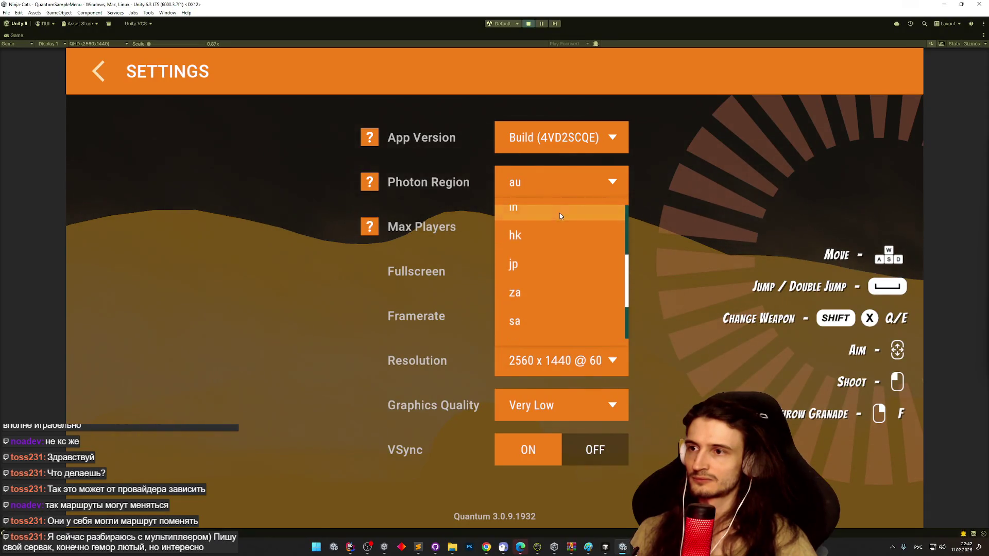
left_click(560, 212)
left_click(99, 71)
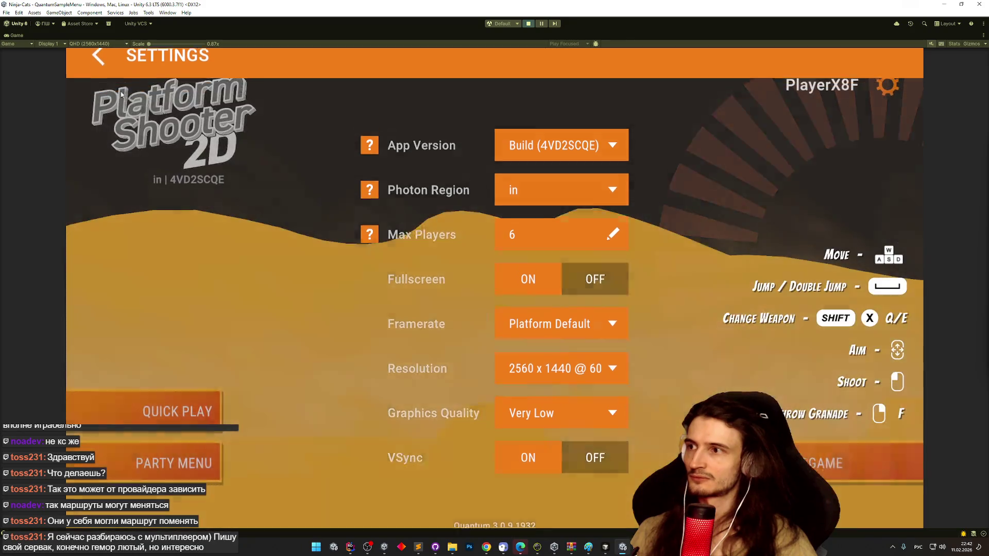
left_click(196, 408)
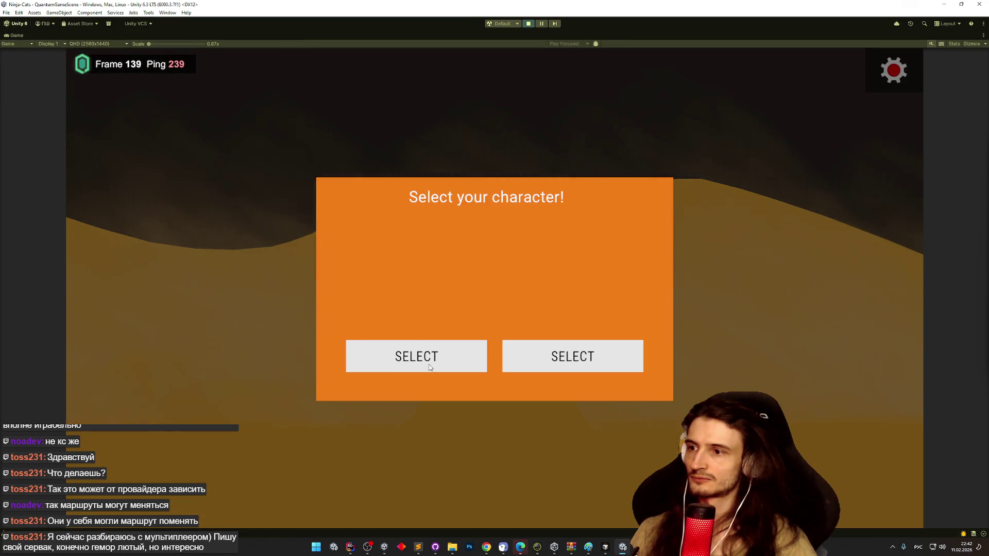
left_click(431, 367)
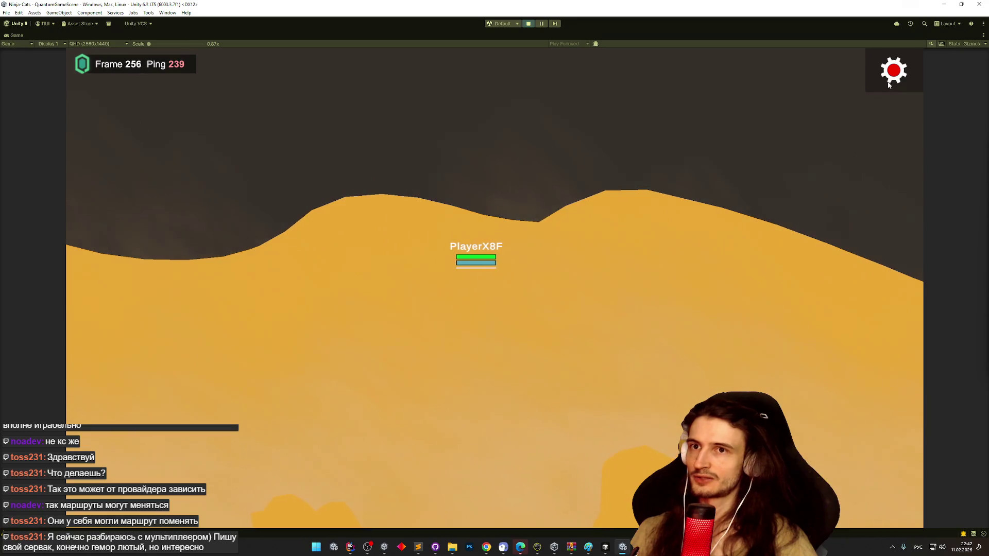
left_click(887, 85)
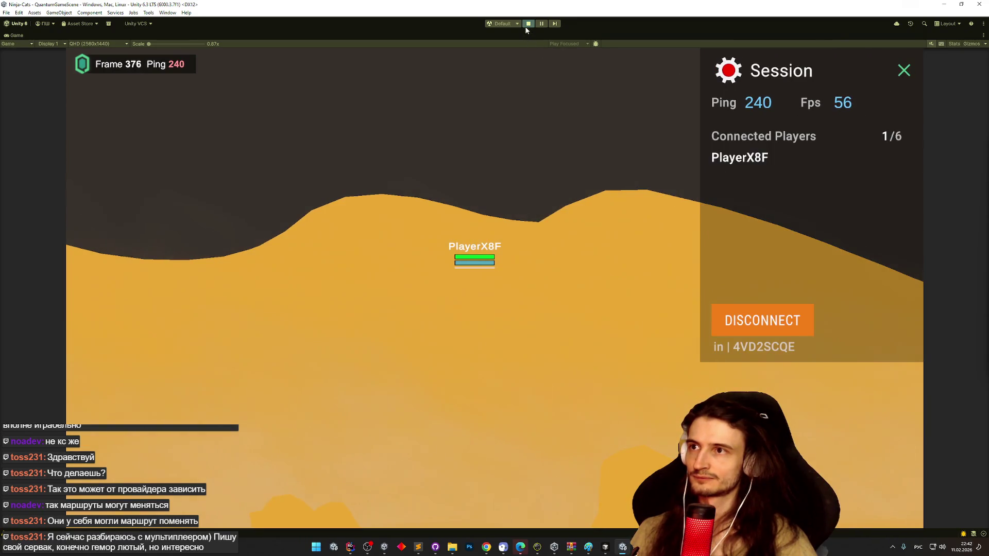
left_click(757, 313)
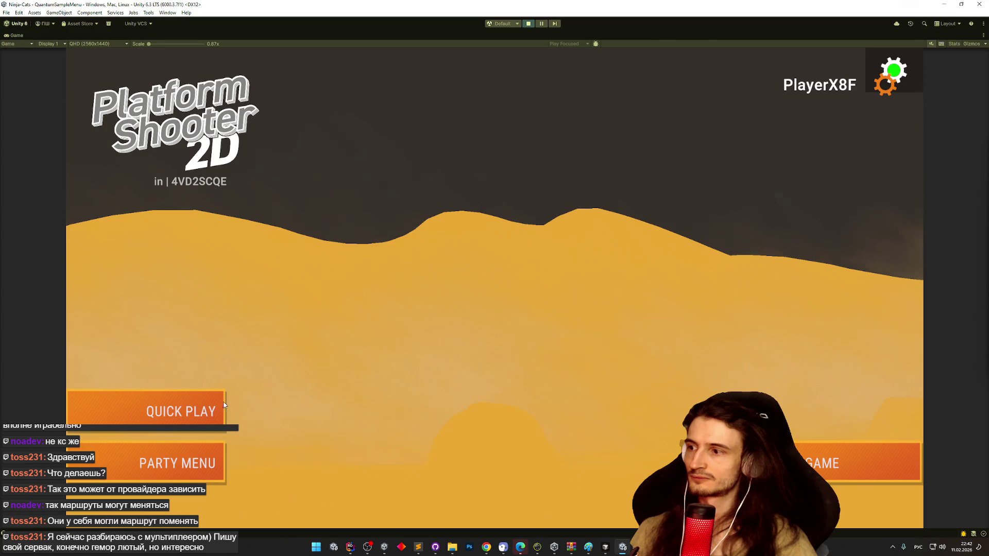
left_click(211, 407)
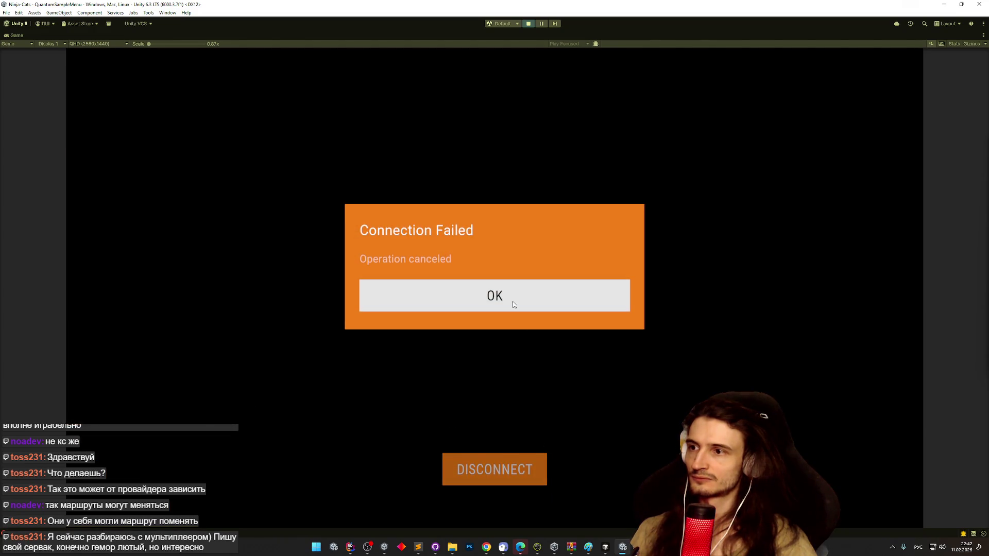
left_click(513, 305)
- Switch the Photon Region to hk, join a Quick Play session with ping 218, and disconnect
left_click(881, 86)
left_click(613, 183)
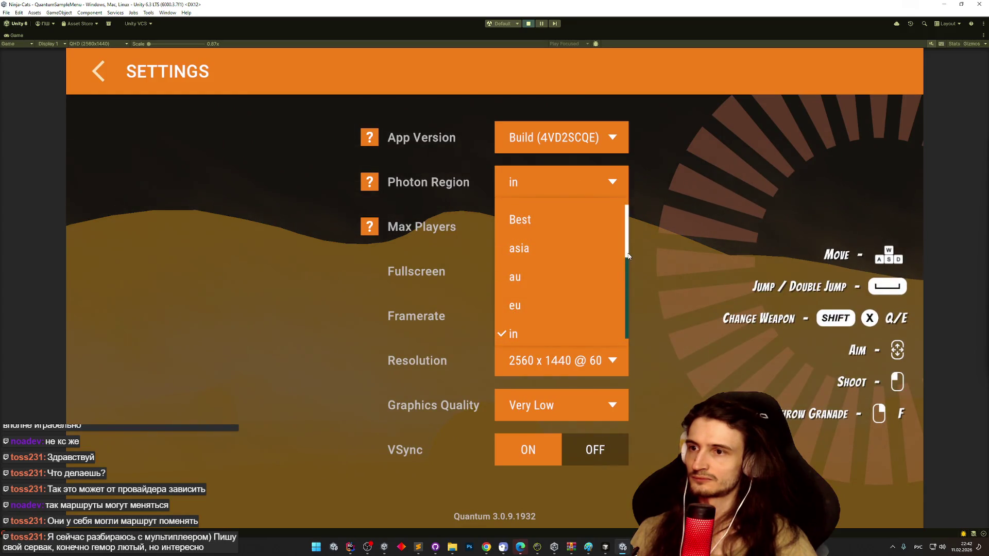
scroll(625, 265, "down", 3)
left_click(567, 234)
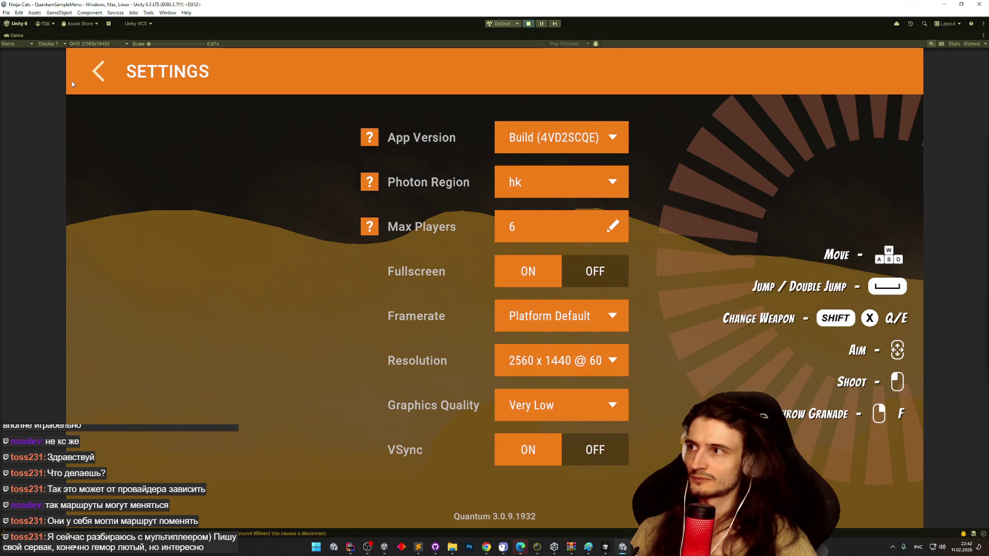
left_click(97, 72)
left_click(180, 411)
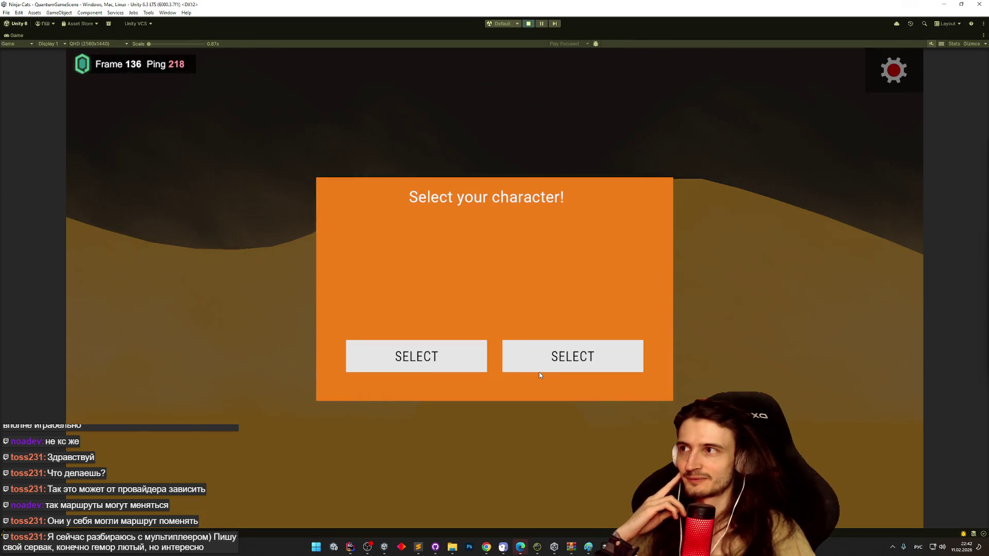
left_click(598, 356)
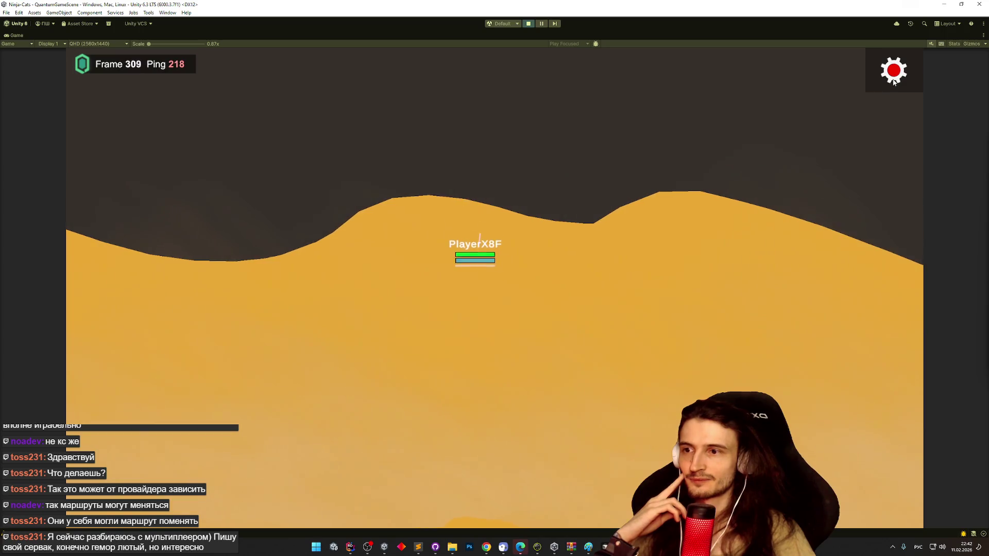
left_click(892, 81)
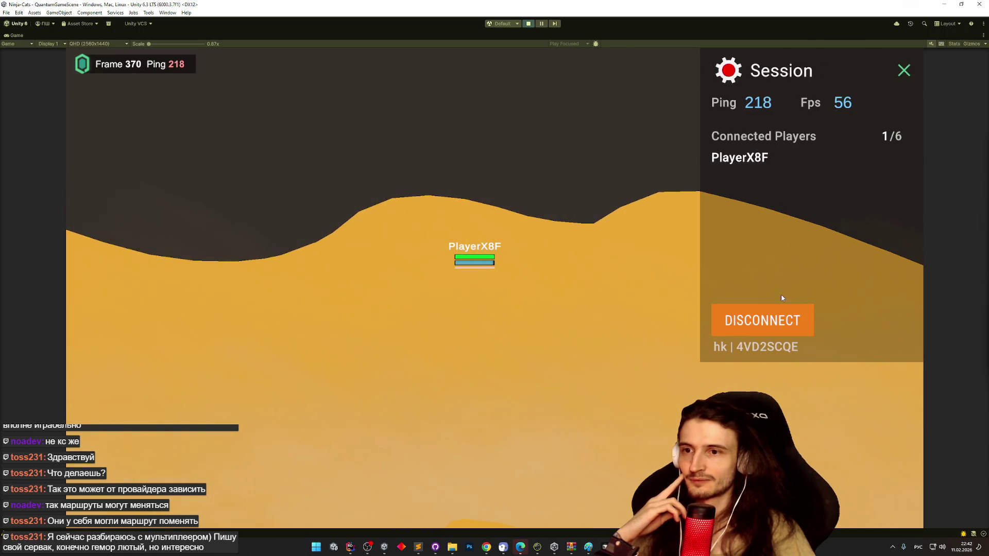
left_click(772, 319)
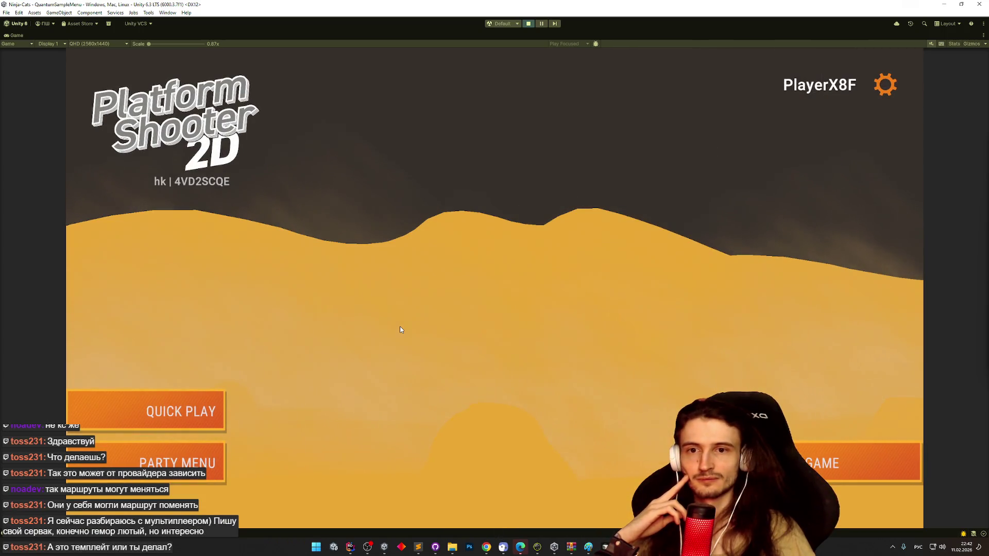
- Select jp as the Photon Region, join a Quick Play session pinging about 325, and disconnect
left_click(885, 87)
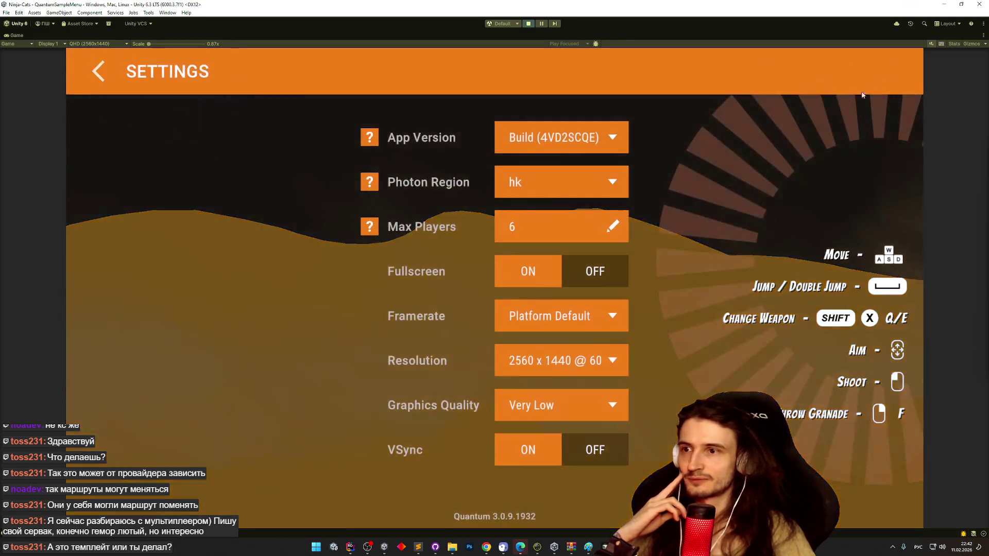
left_click(574, 185)
left_click_drag(627, 249, 621, 305)
left_click(554, 236)
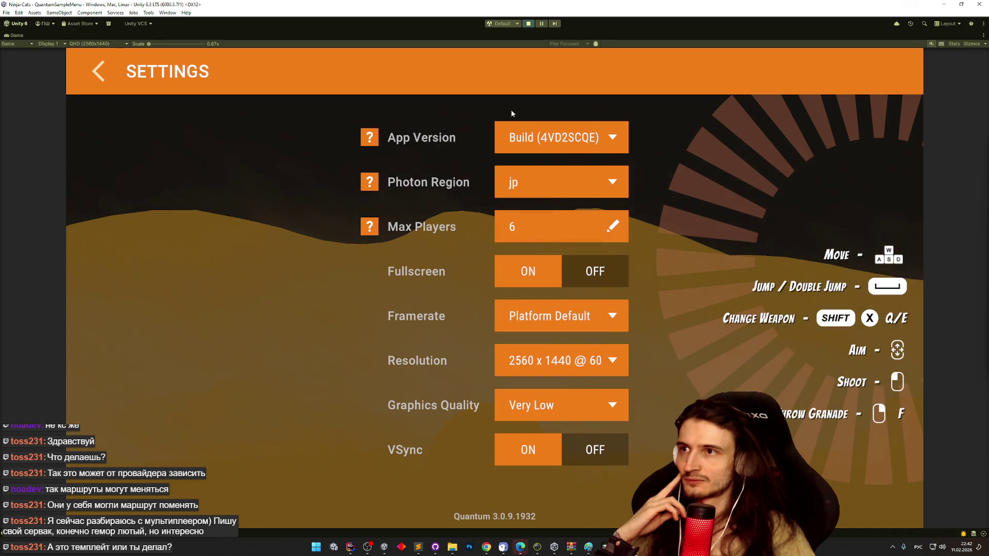
left_click(95, 73)
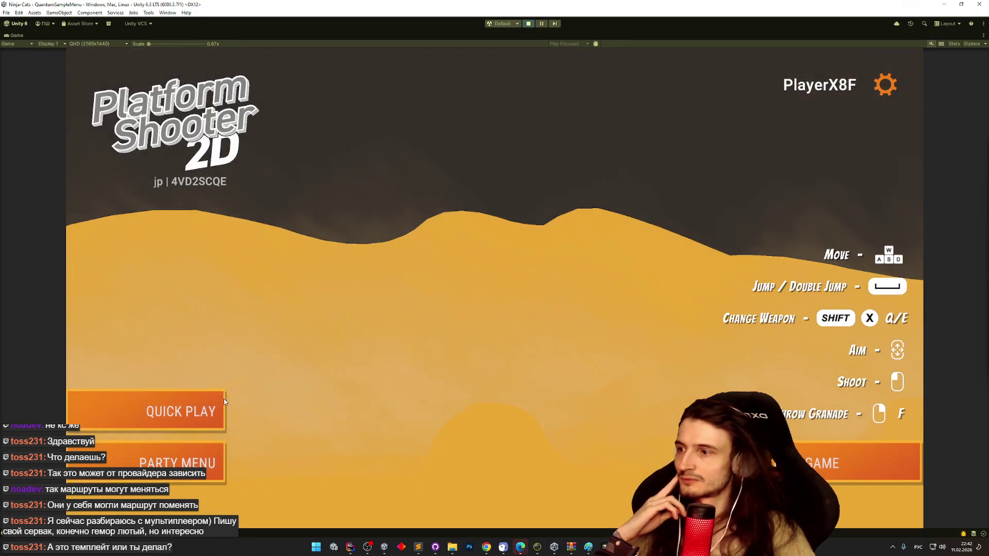
left_click(178, 411)
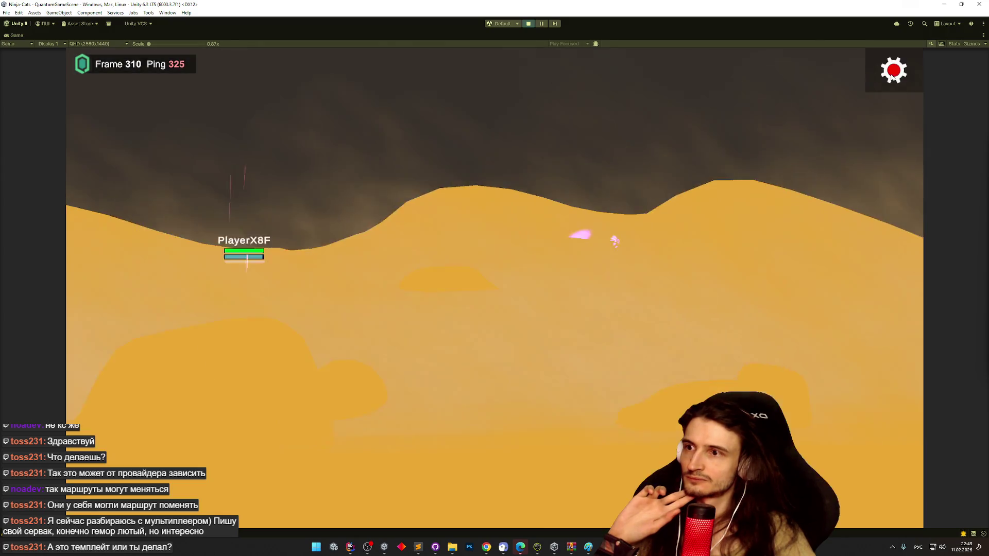
left_click(892, 78)
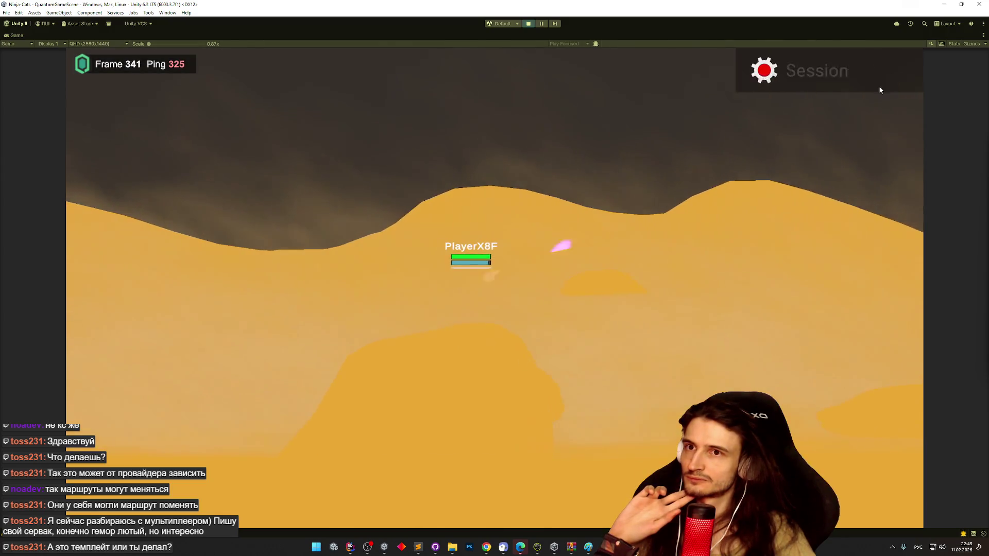
left_click(758, 319)
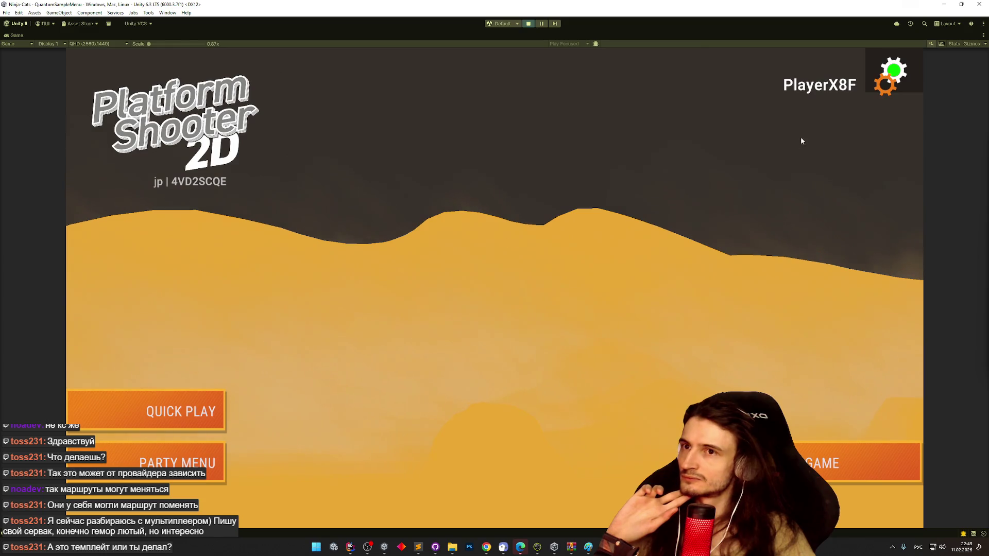
- Switch the Photon Region to za, run a Quick Play session with ping around 310, then disconnect
left_click(886, 82)
left_click(572, 190)
scroll(629, 258, "down", 1)
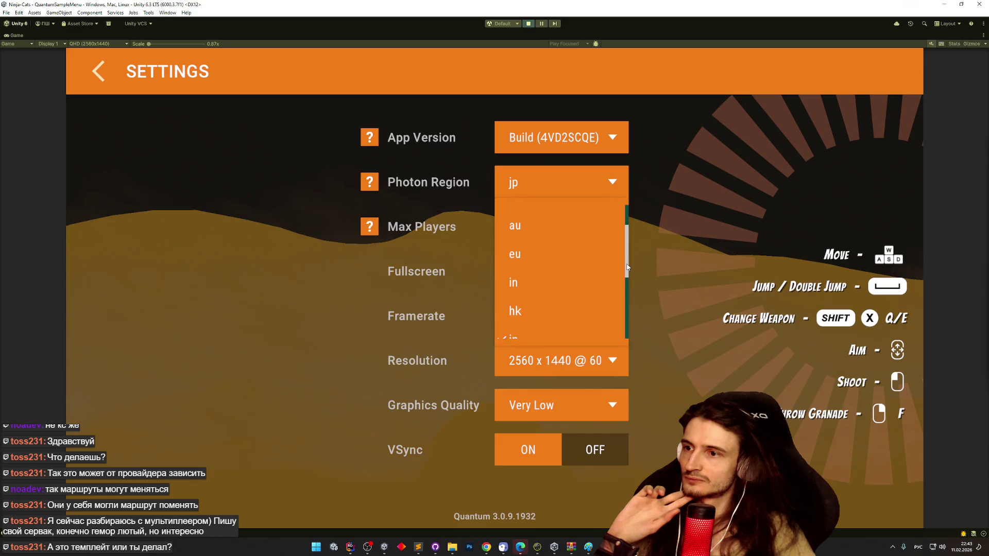
scroll(622, 284, "down", 3)
left_click(586, 286)
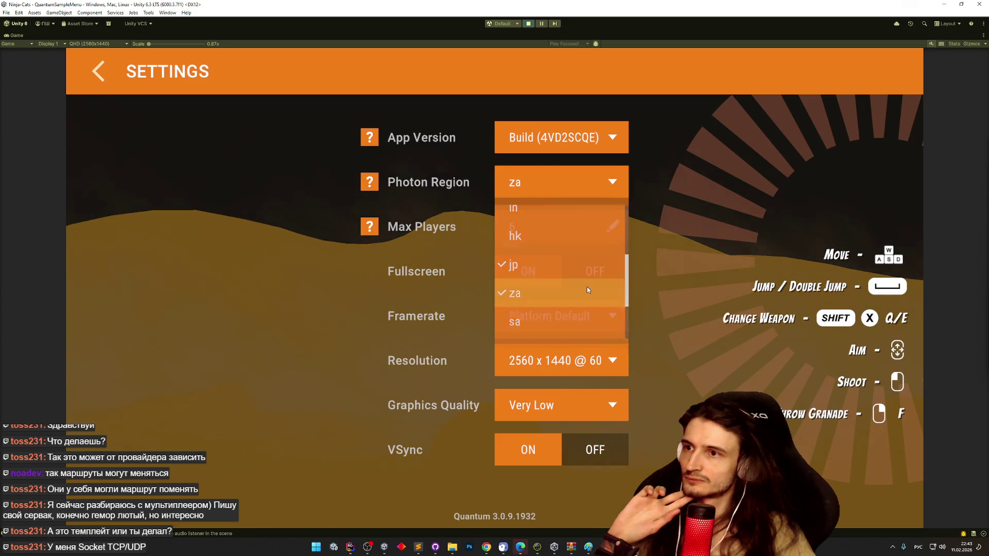
left_click(98, 72)
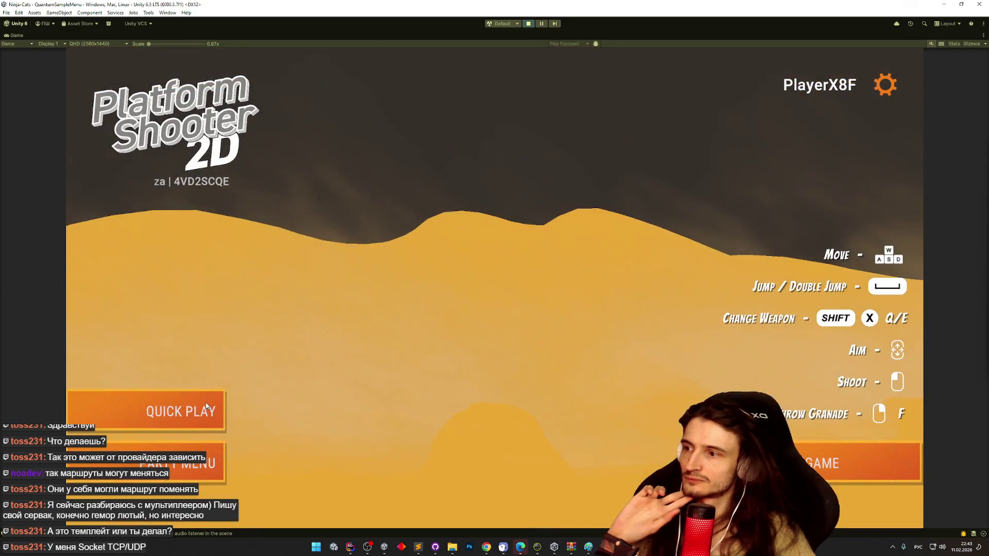
left_click(205, 405)
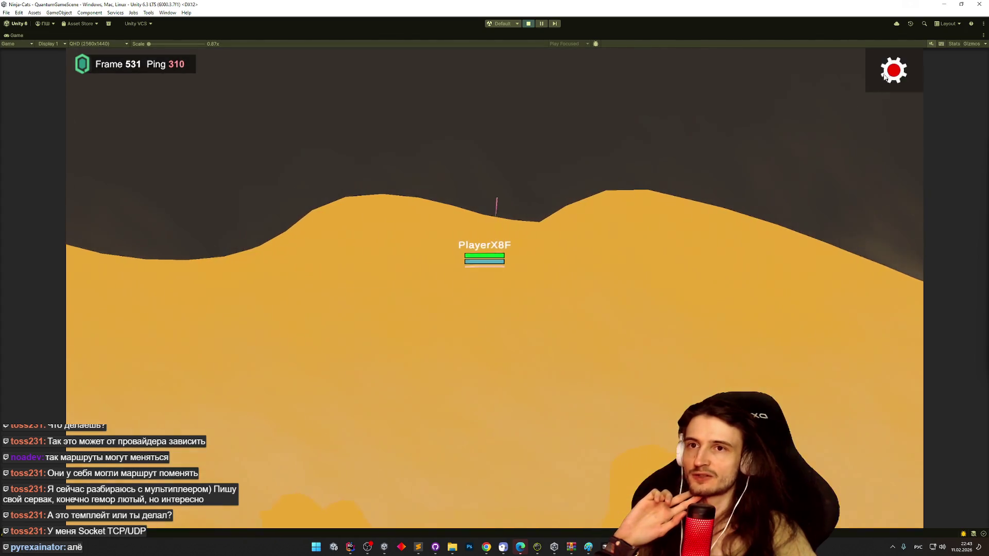
left_click(885, 72)
left_click(902, 71)
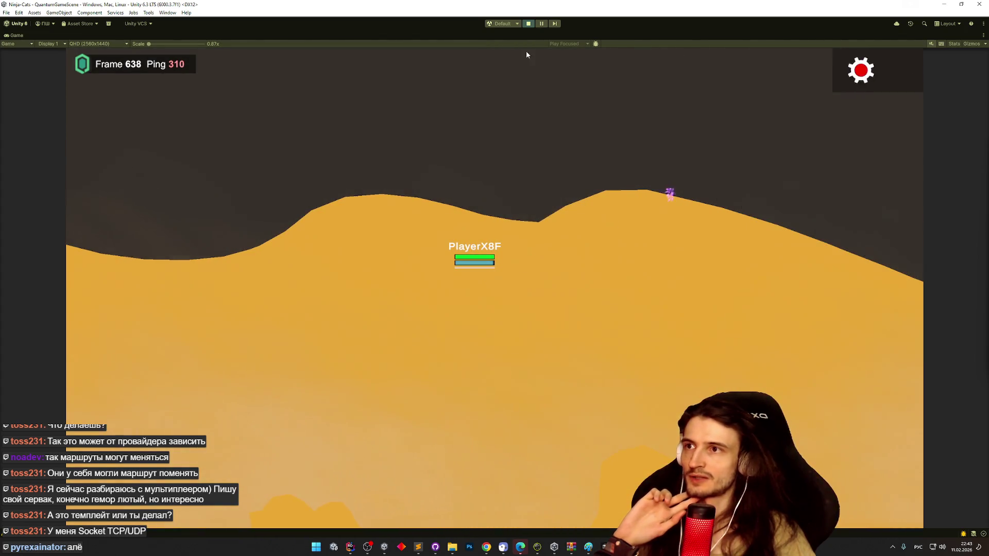
left_click(894, 69)
left_click(760, 310)
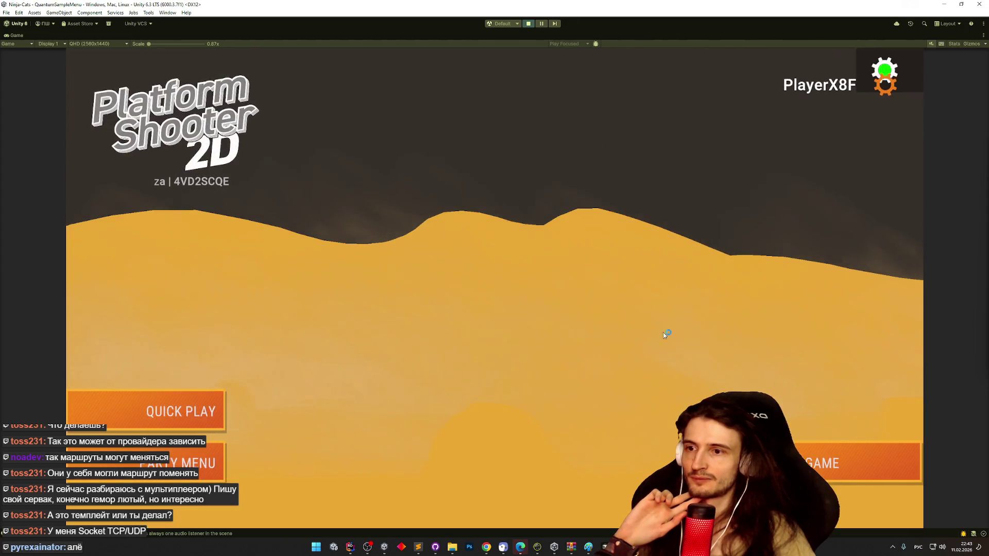
- Choose the sa region, join a Quick Play session showing ping 280 with 1/6 players, and disconnect
left_click(884, 85)
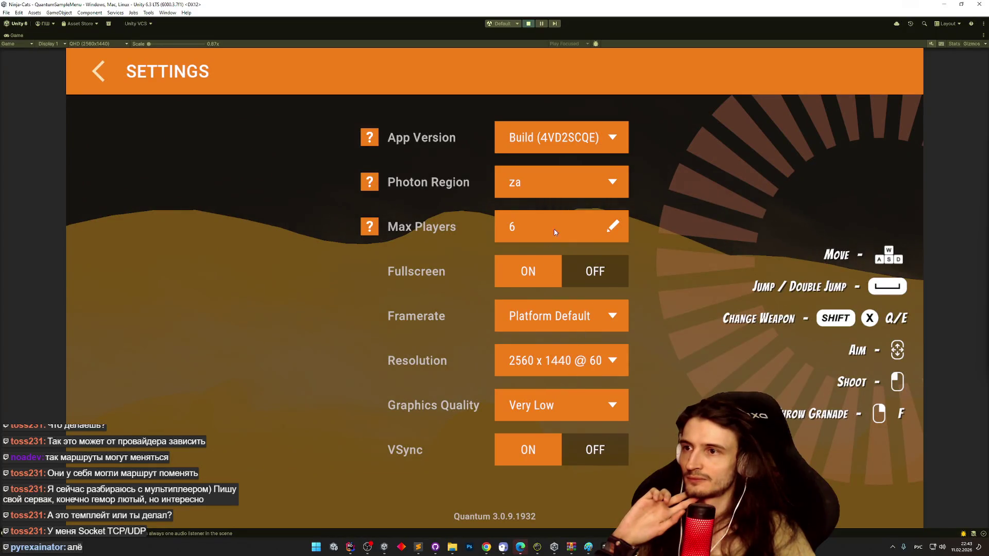
left_click(568, 188)
left_click_drag(625, 251, 624, 323)
left_click(567, 249)
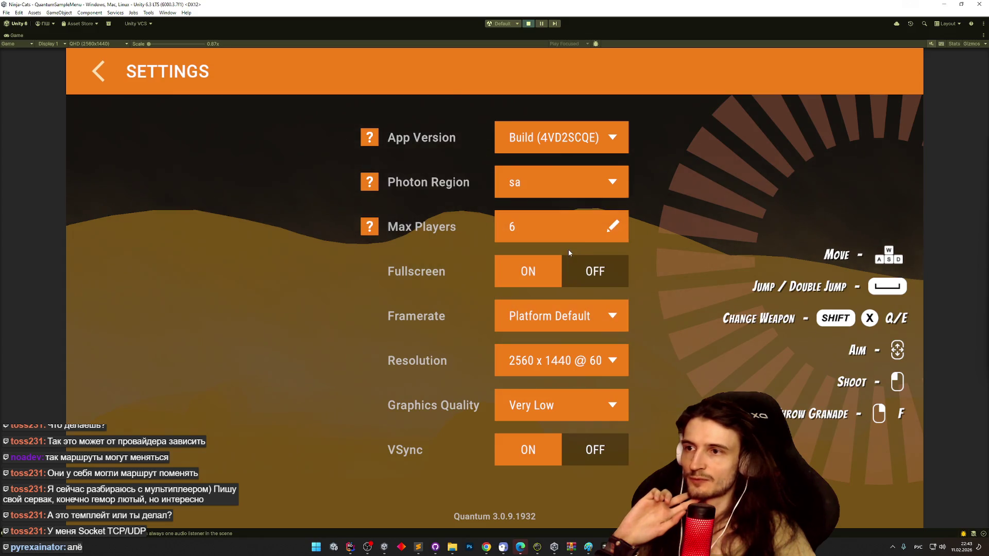
left_click(97, 72)
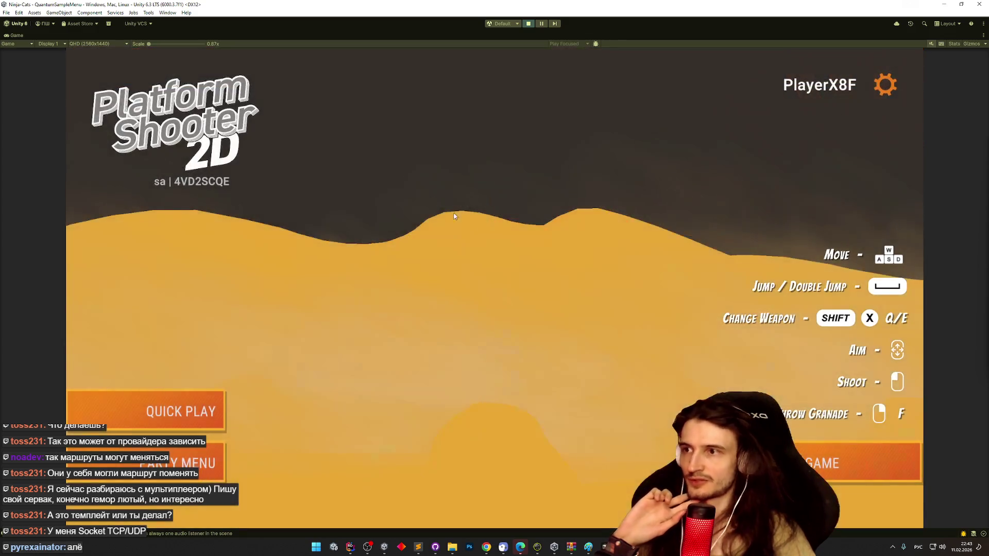
left_click(170, 412)
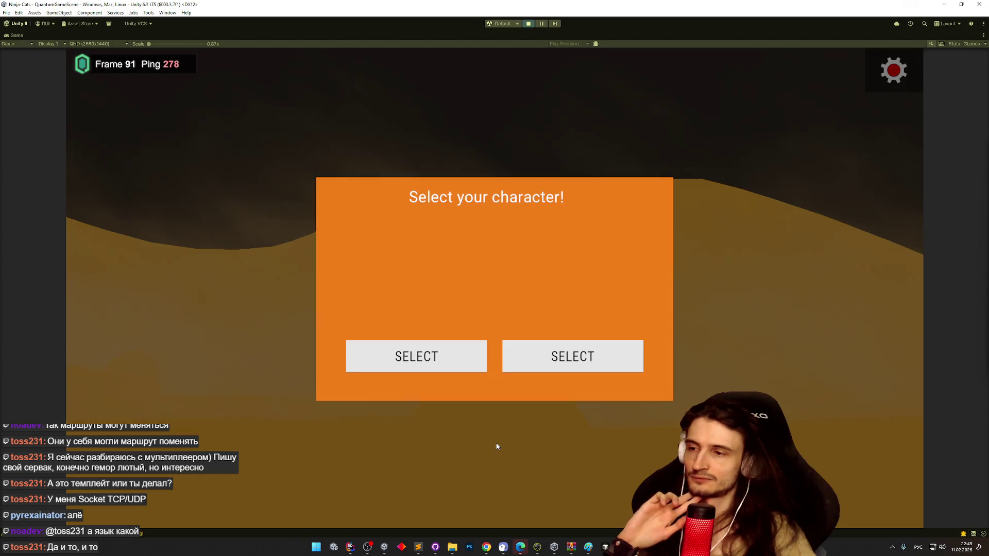
left_click(571, 355)
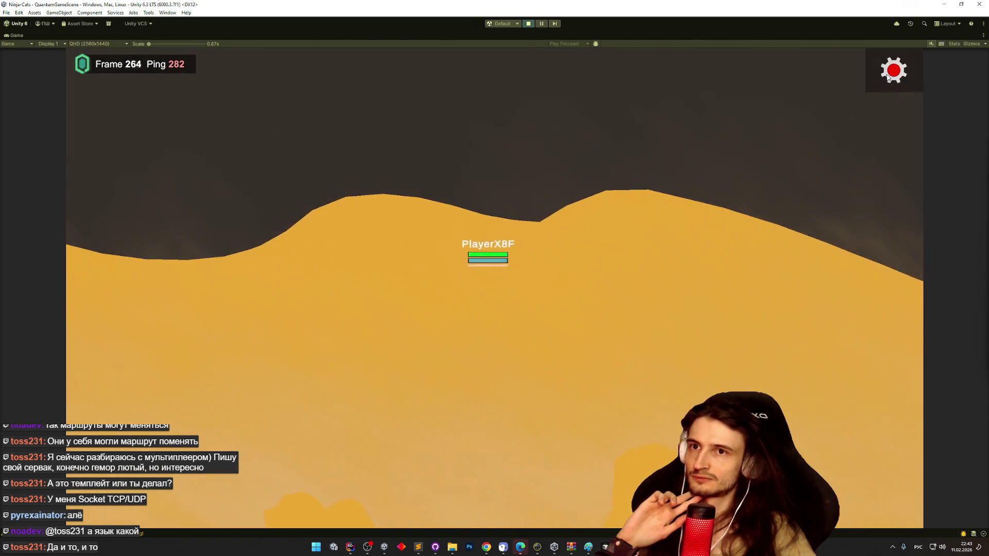
left_click(888, 77)
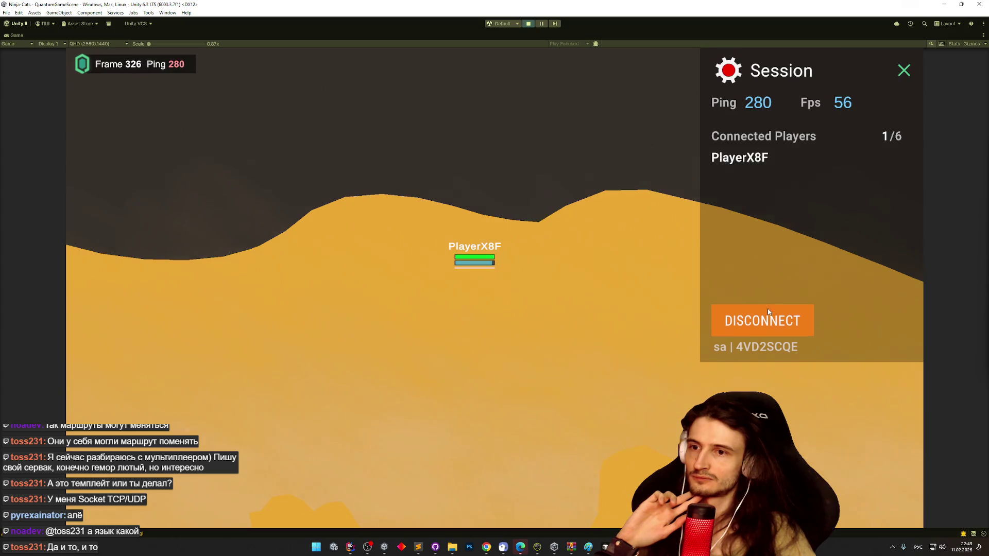
left_click(769, 312)
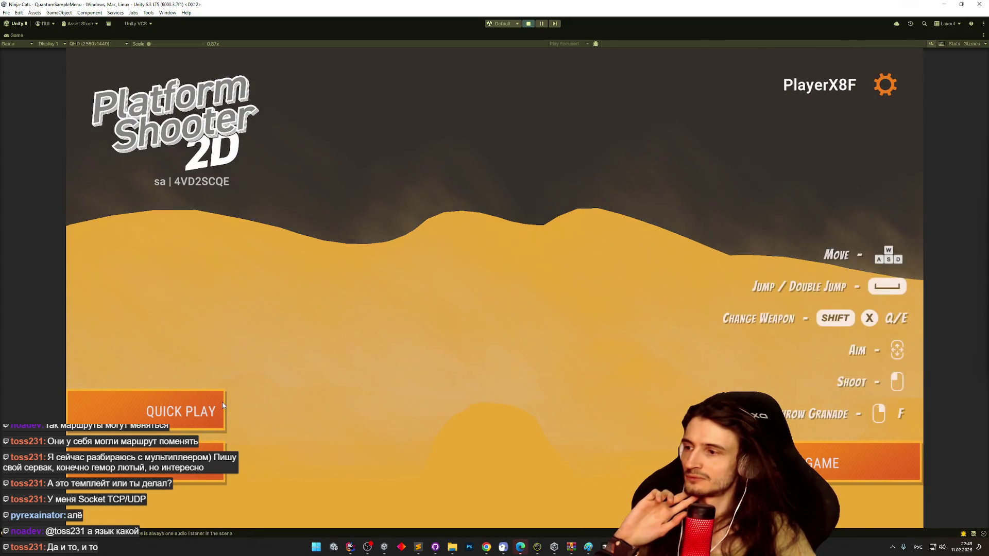
- Switch the game's Photon Region setting to kr and return to the main menu
left_click(878, 89)
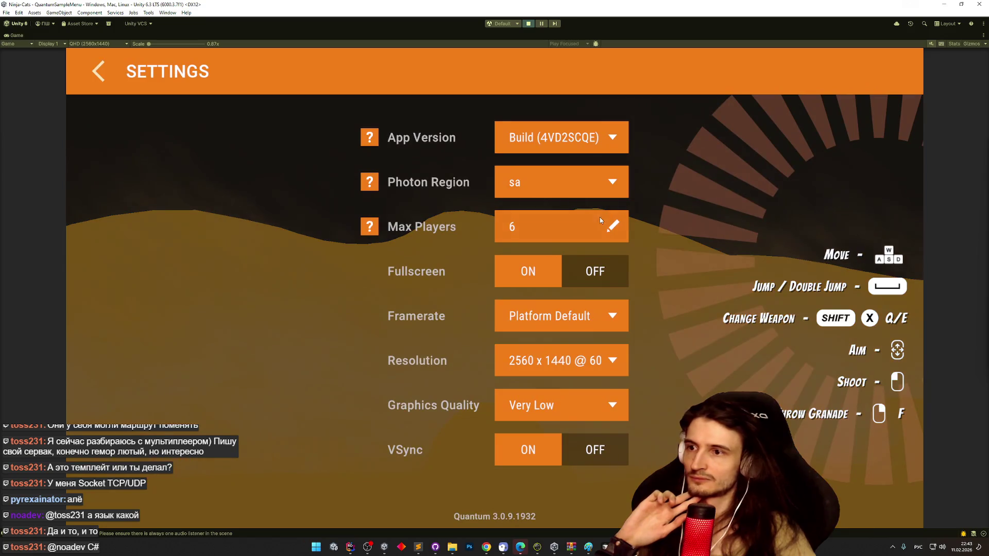
left_click(575, 191)
scroll(556, 270, "down", 5)
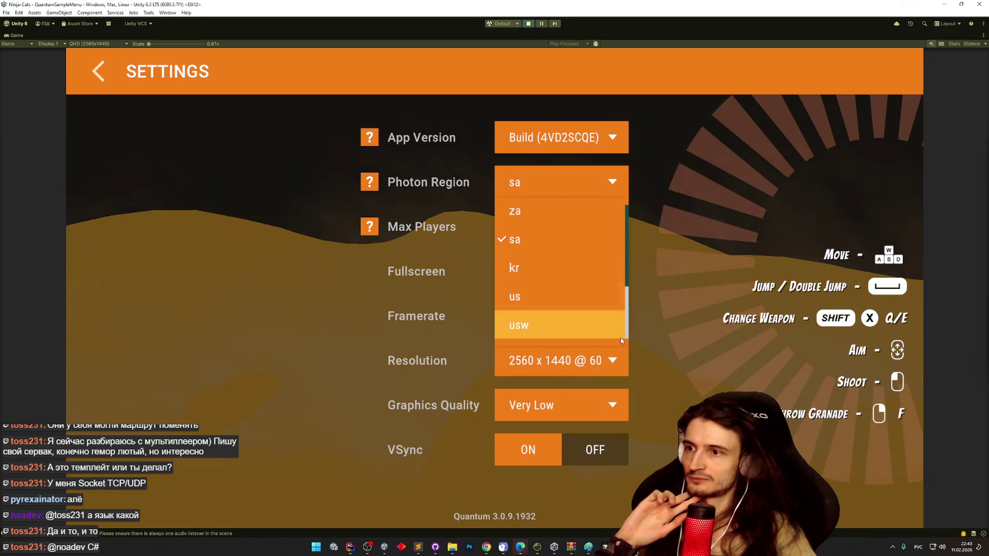
left_click(552, 272)
left_click(90, 76)
- Quick Play a kr session with a character, check its ping (~237), then disconnect
left_click(170, 407)
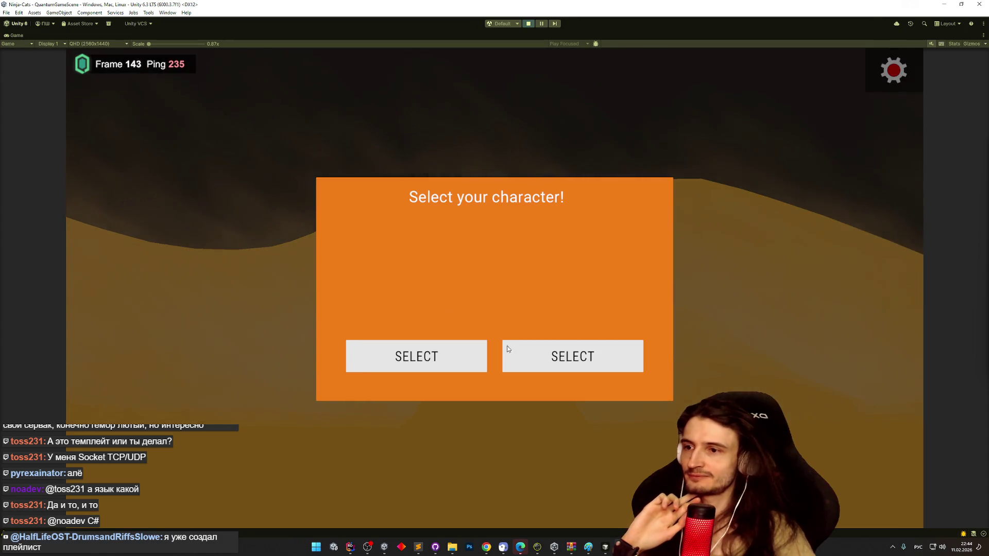
left_click(510, 349)
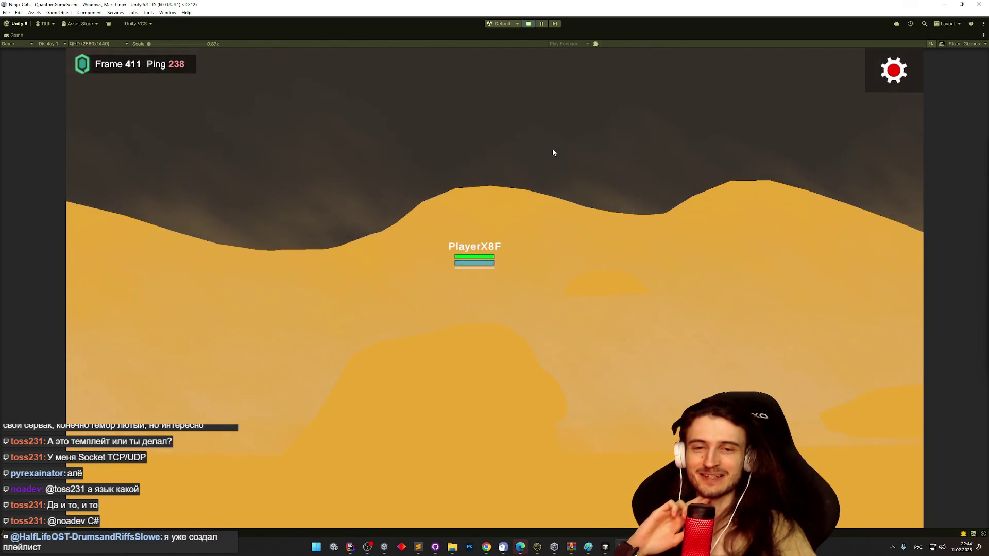
left_click(888, 71)
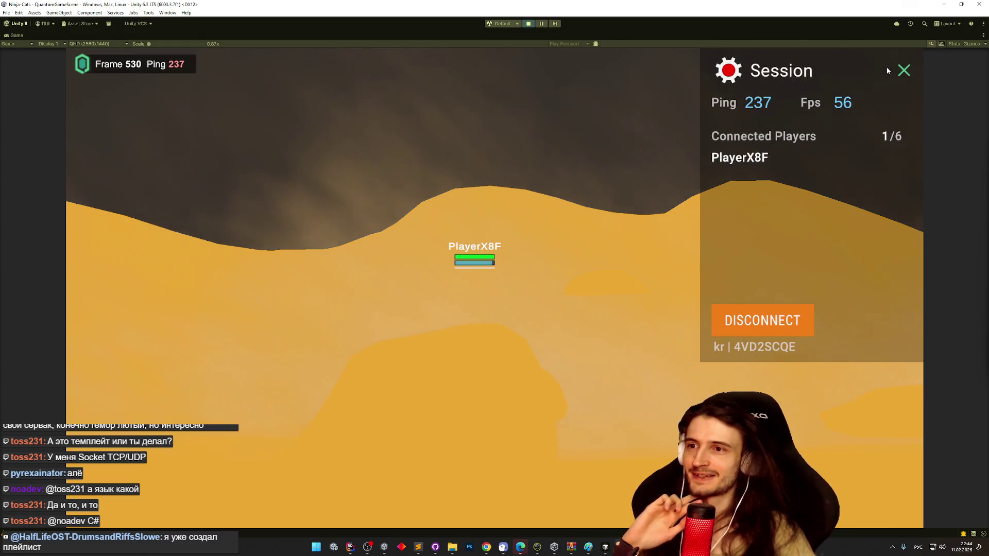
left_click(904, 71)
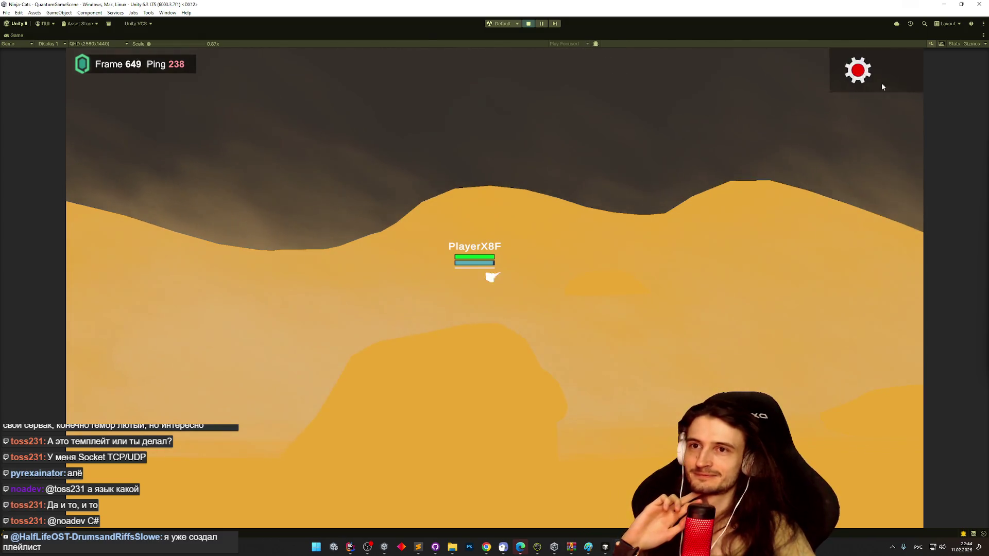
left_click(888, 77)
left_click(767, 320)
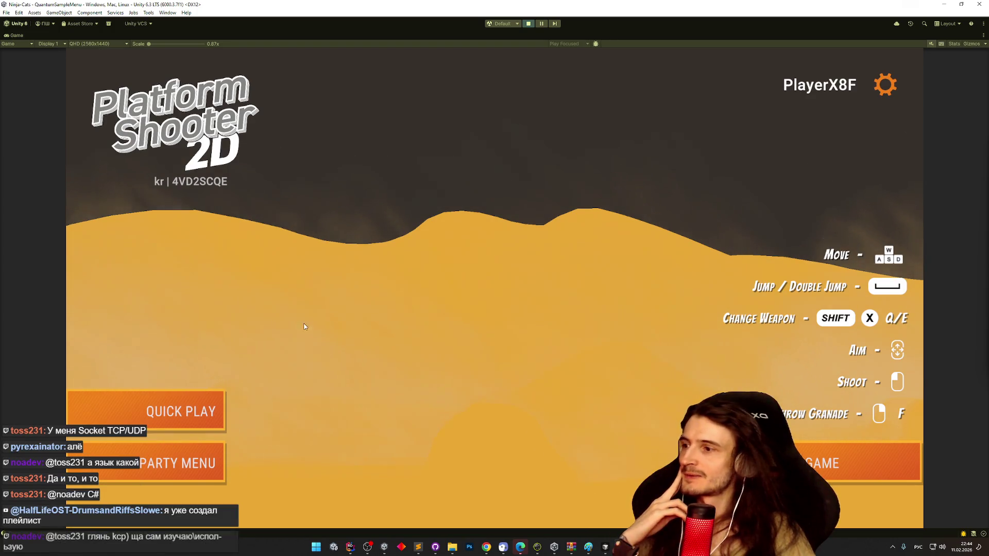
- Change the game's Photon Region setting to us and return to the main menu
left_click(885, 84)
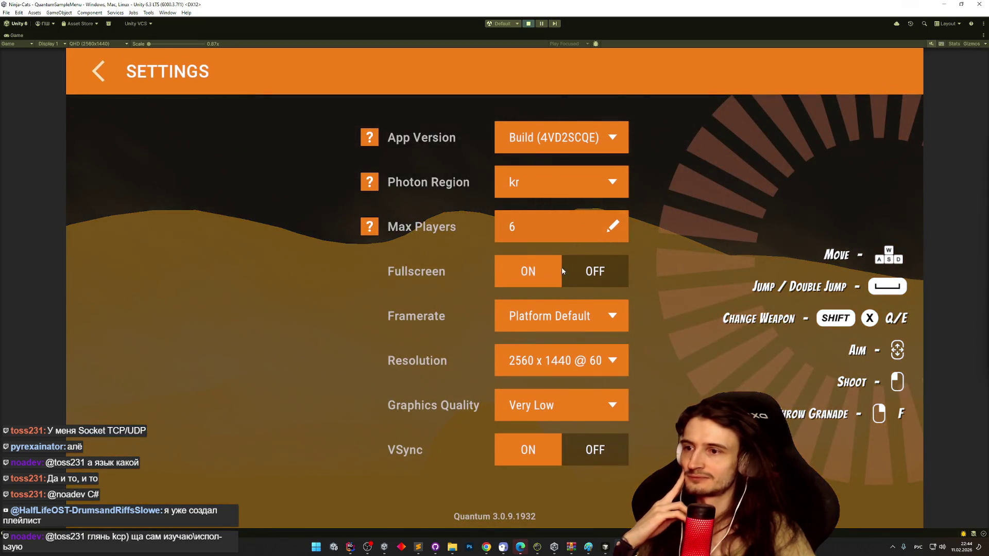
left_click(586, 186)
scroll(572, 310, "down", 5)
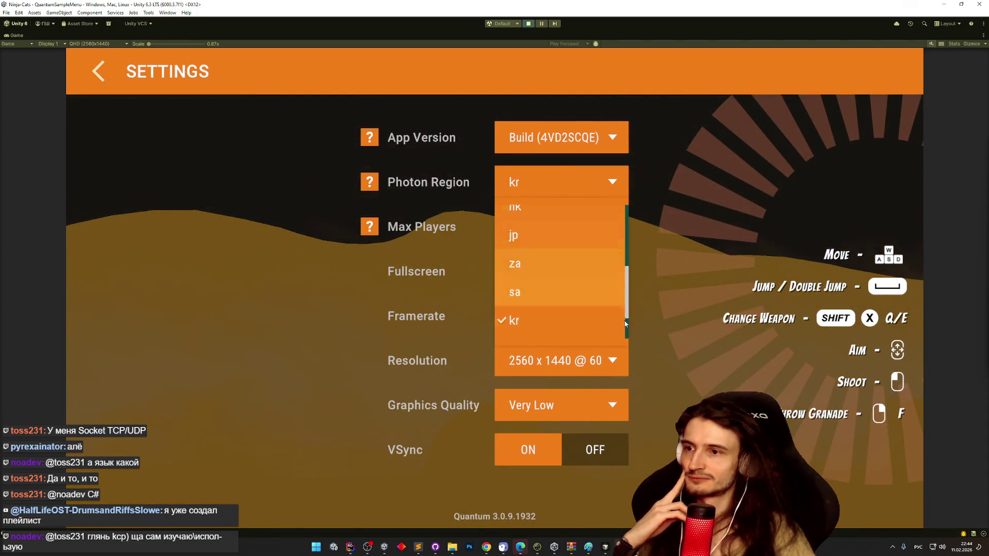
left_click(571, 298)
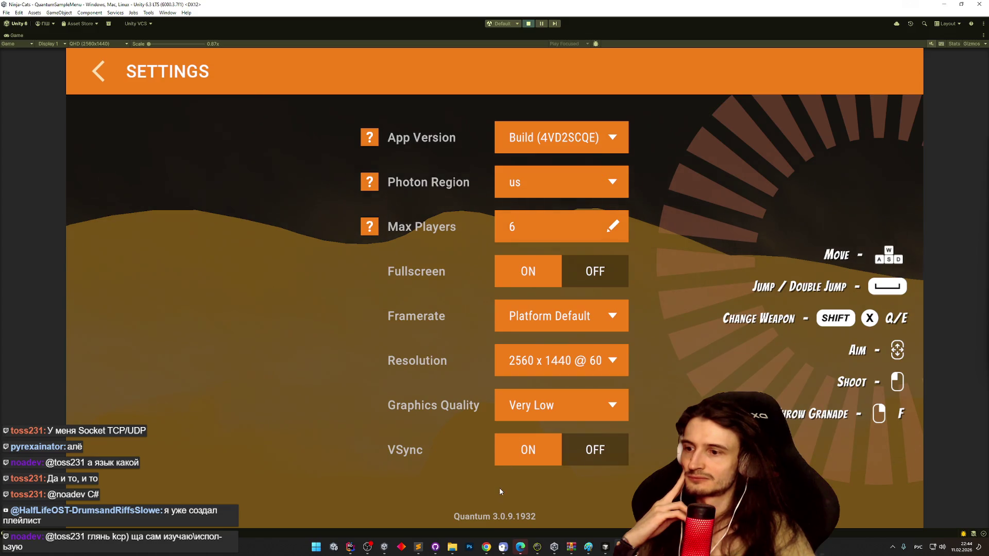
left_click(98, 71)
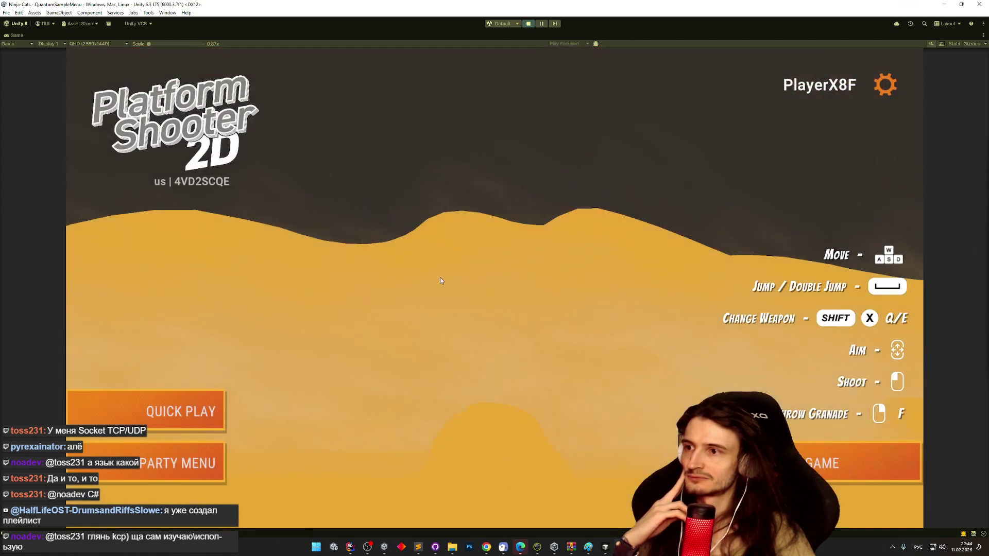
- Quick Play a us session with a character, note its ping (~176), then disconnect
left_click(204, 411)
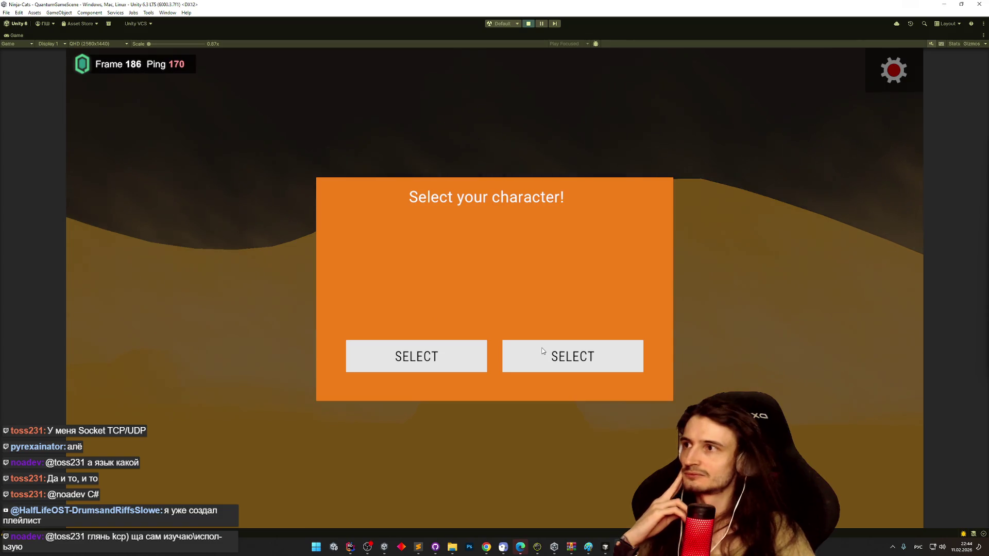
left_click(600, 341)
left_click(891, 82)
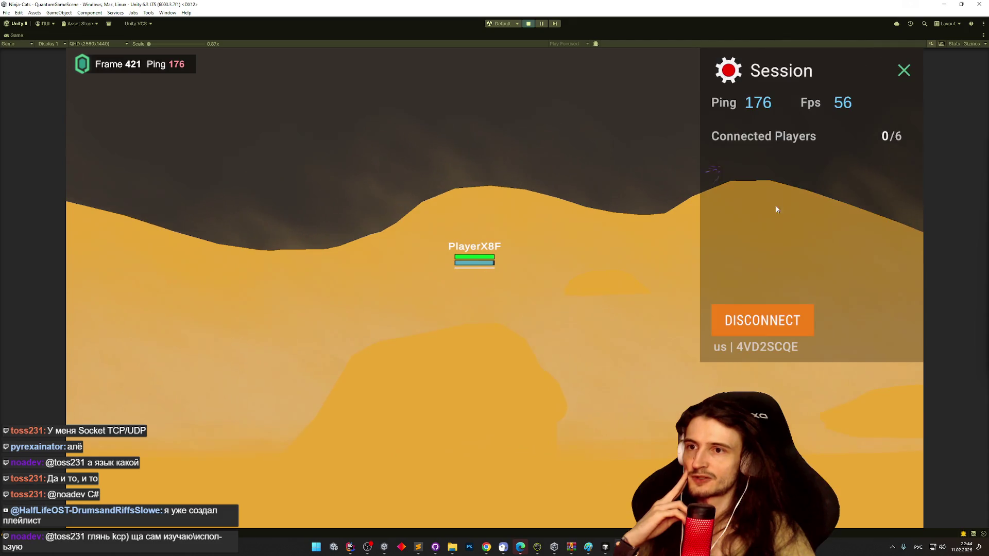
left_click(762, 321)
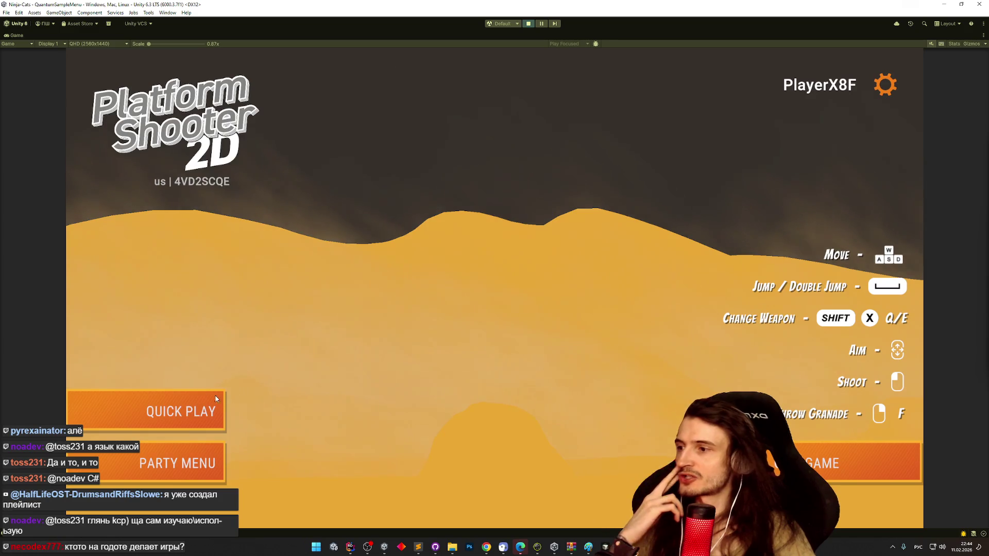
left_click(882, 85)
- Set the Photon Region to usw and go back to the main menu
left_click(563, 184)
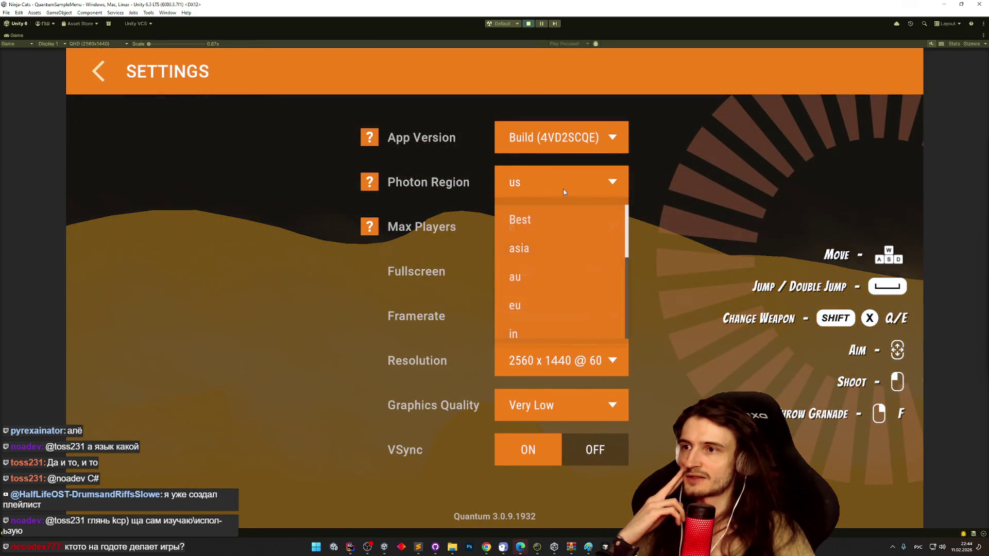
left_click_drag(626, 243, 624, 336)
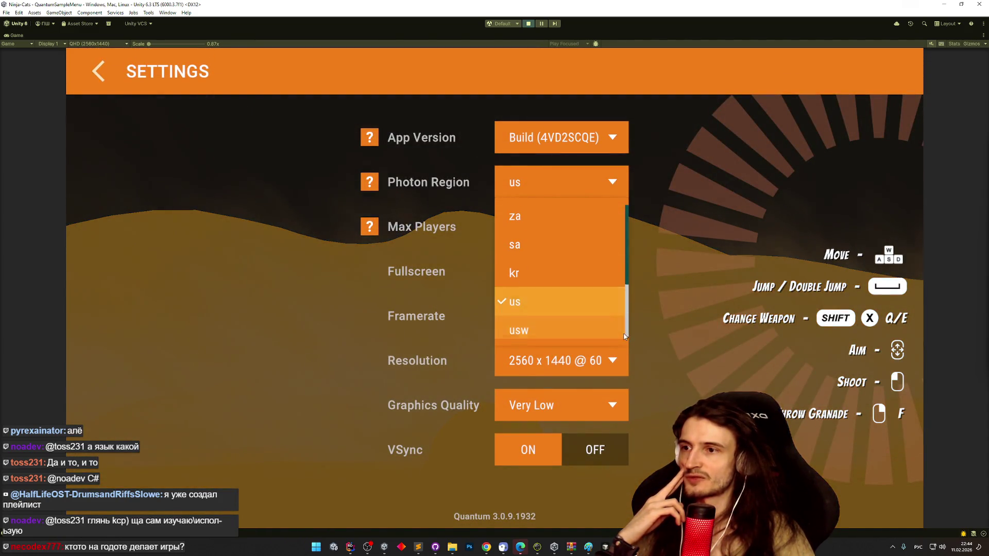
left_click(576, 332)
left_click(101, 73)
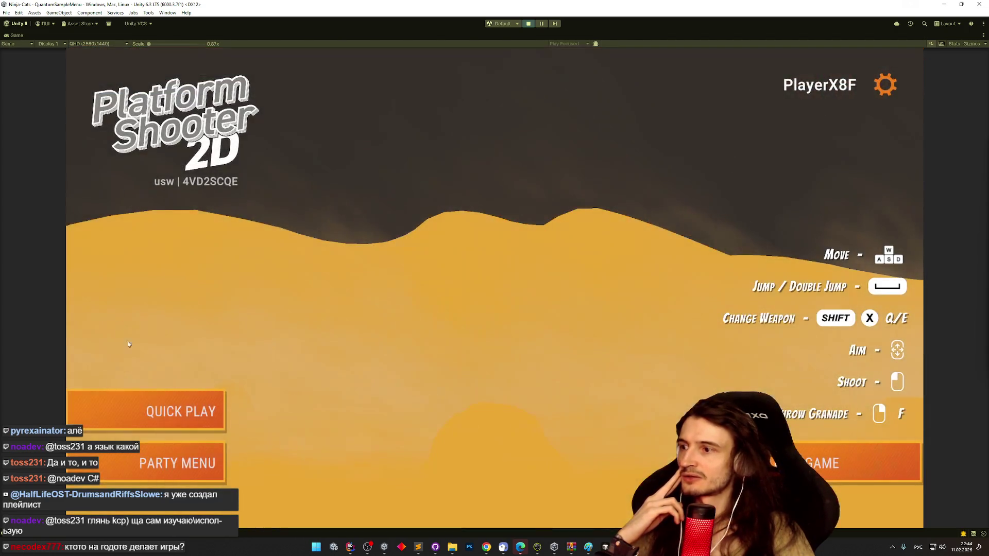
- Quick Play a usw session, check its ping (~232), then stop play mode
left_click(170, 411)
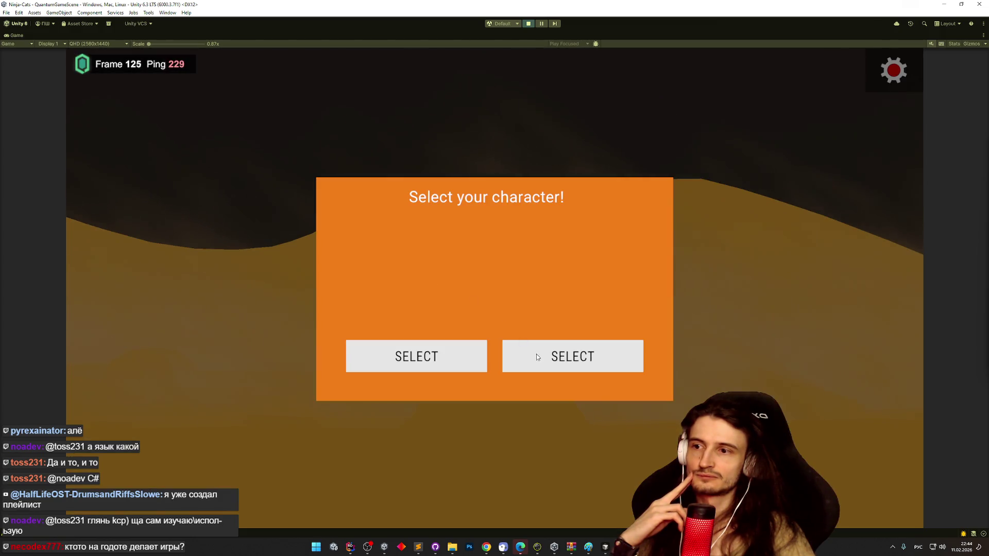
left_click(537, 356)
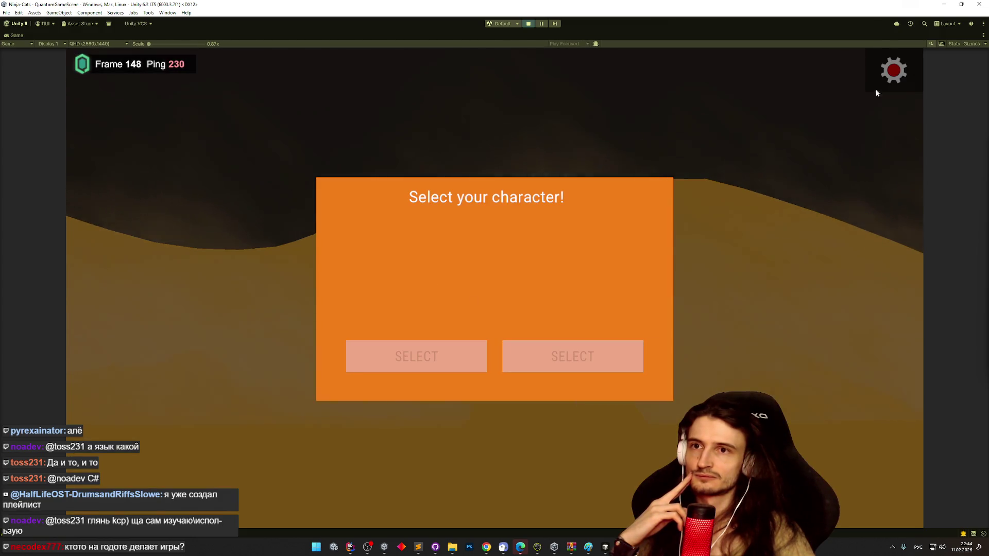
left_click(887, 76)
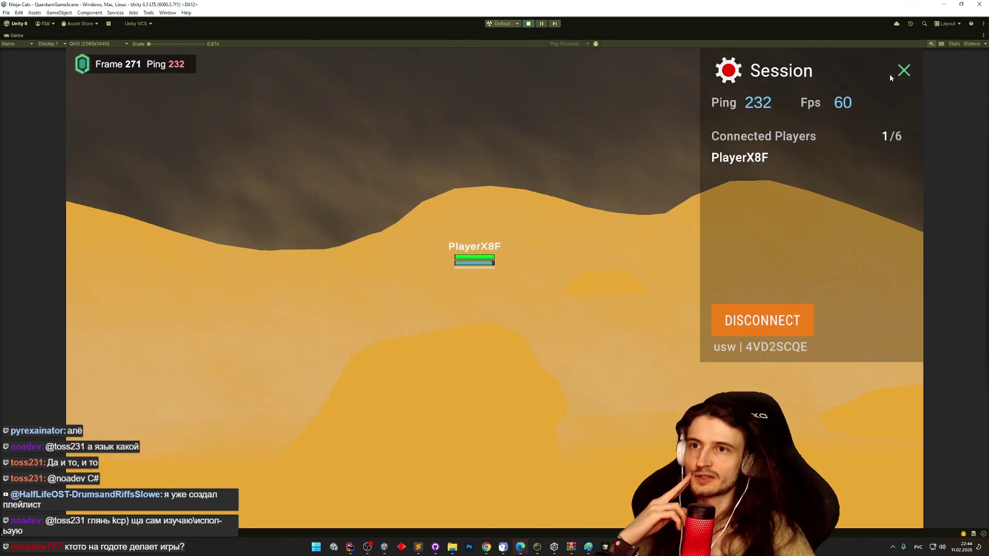
left_click(904, 70)
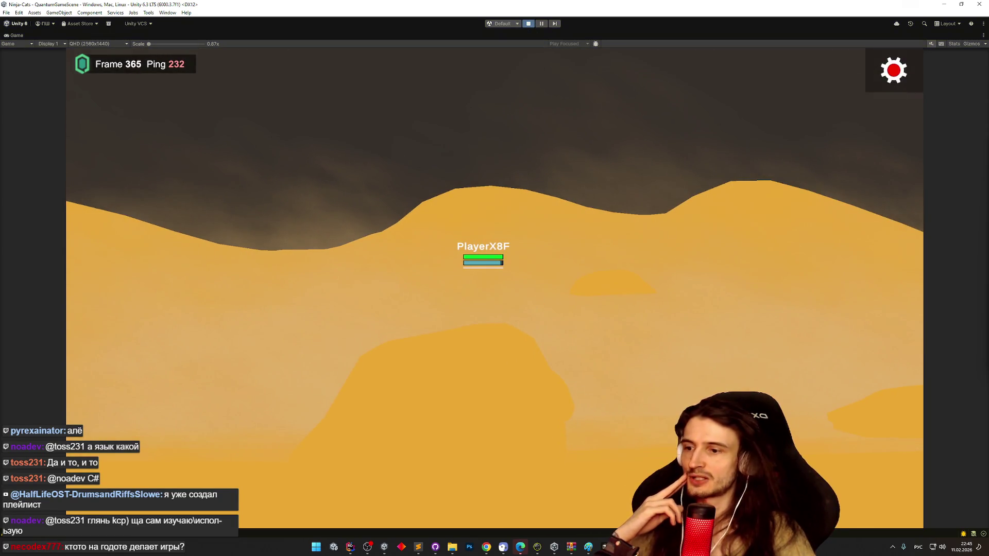
left_click(532, 24)
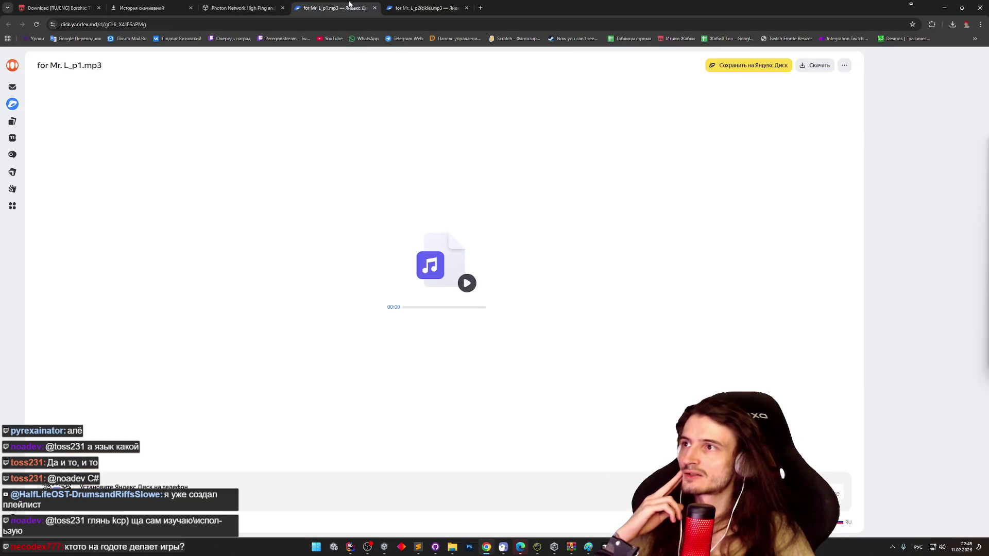
- Start playback of the for Mr. L_p2(cikle).mp3 loop track in its Yandex Disk preview player
left_click(467, 283)
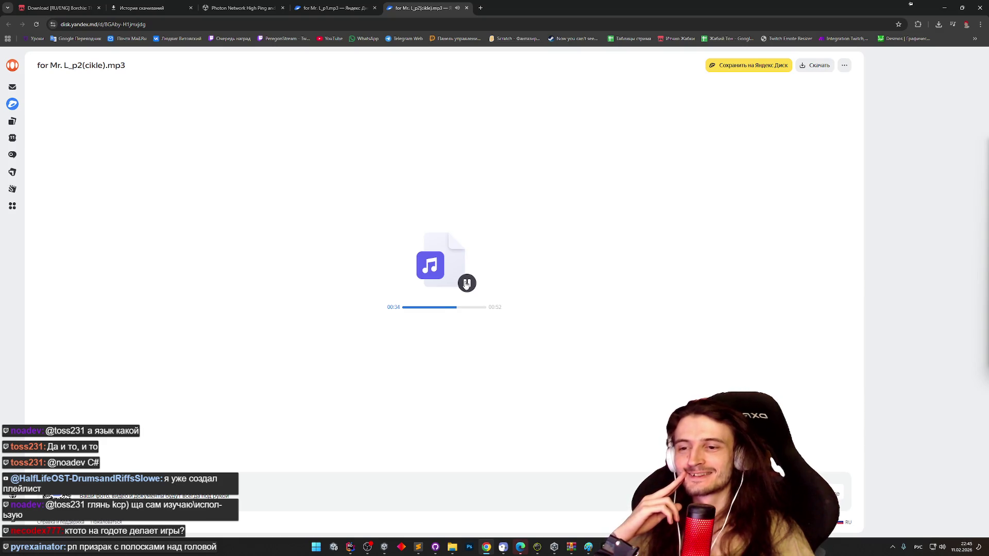
- Pause and resume the p2(cikle) mp3 playback twice
left_click(466, 283)
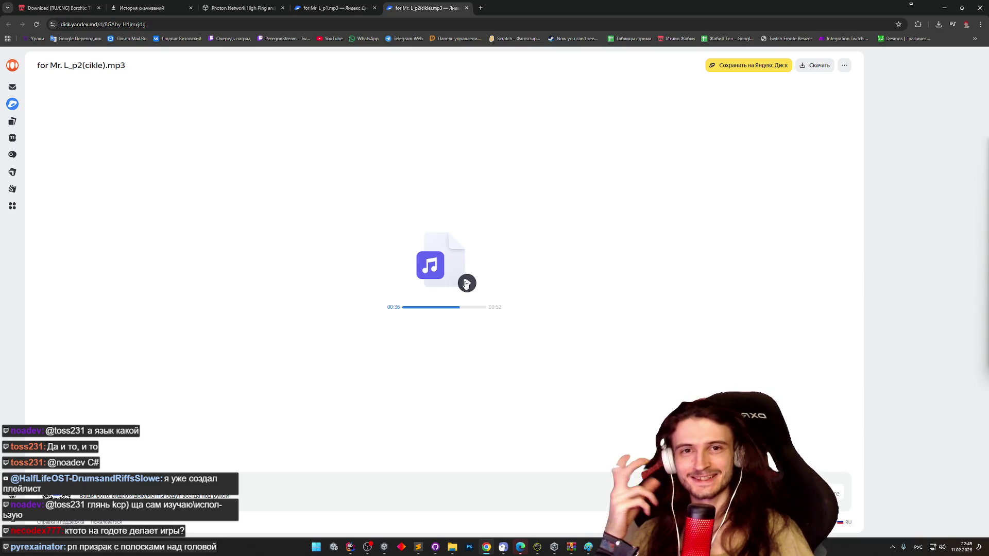
left_click(466, 284)
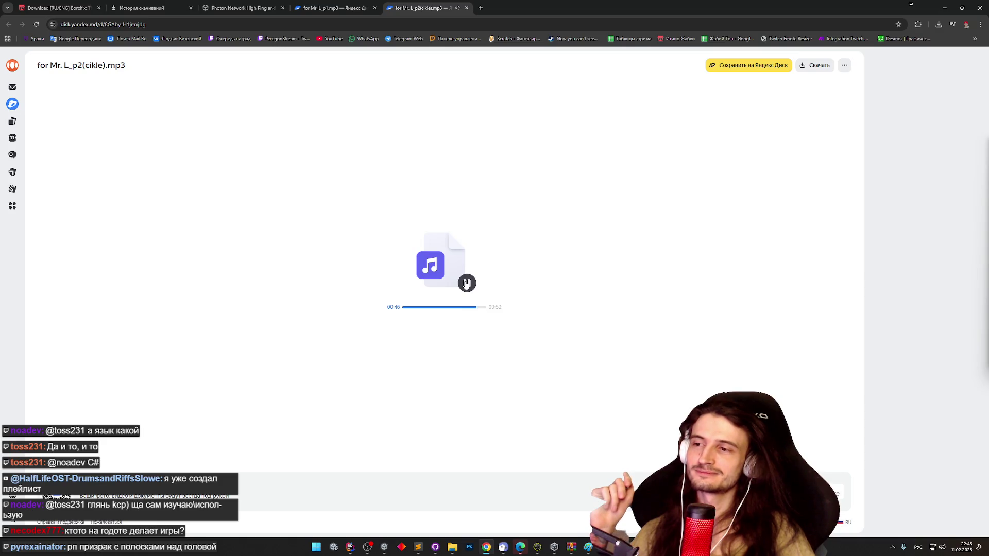
left_click(466, 285)
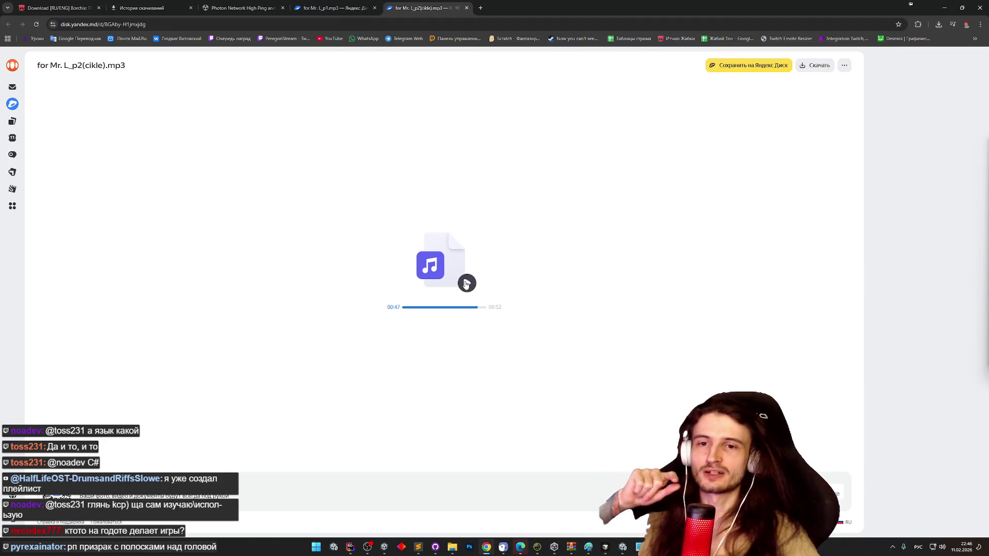
left_click(466, 285)
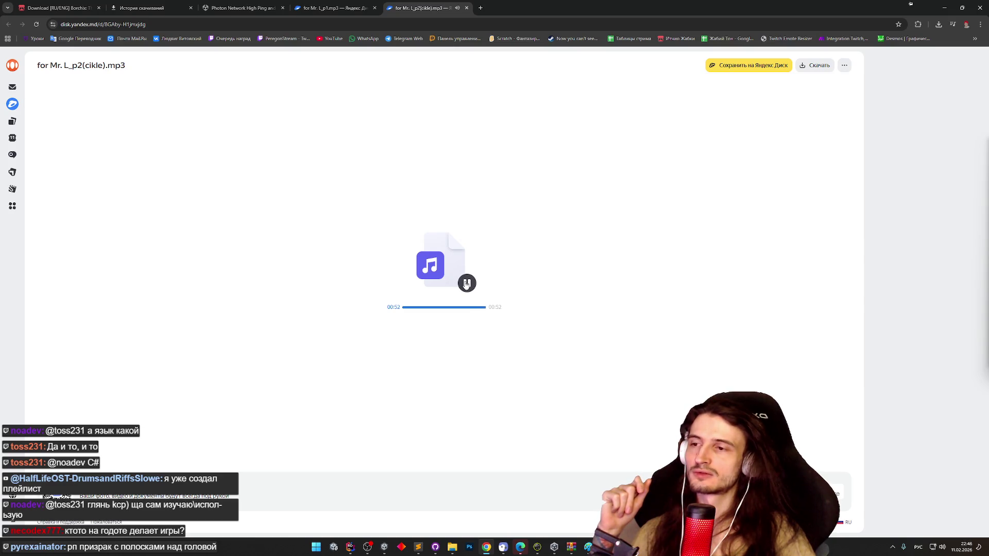
- Play for Mr. L_p1.mp3 and skip ahead to near its end
left_click(334, 8)
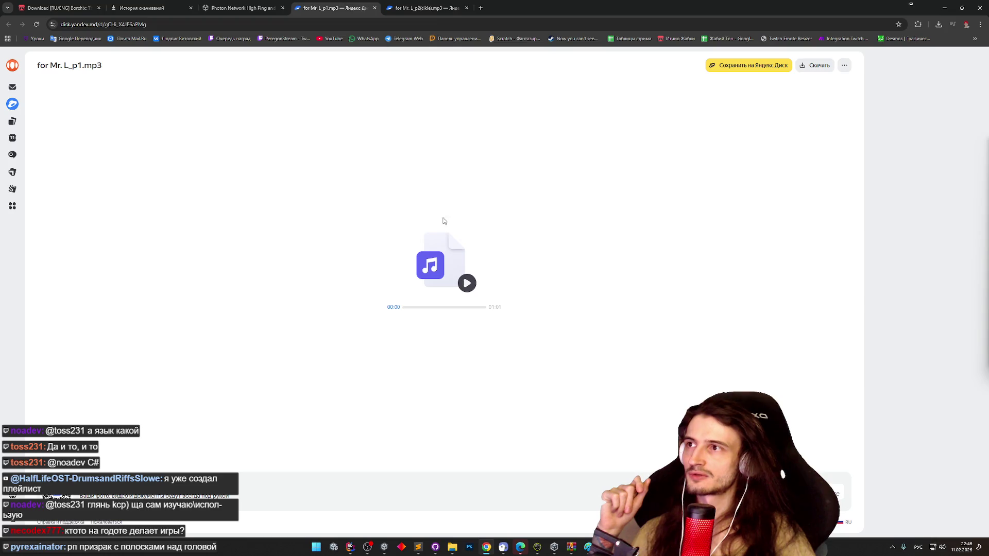
left_click(466, 283)
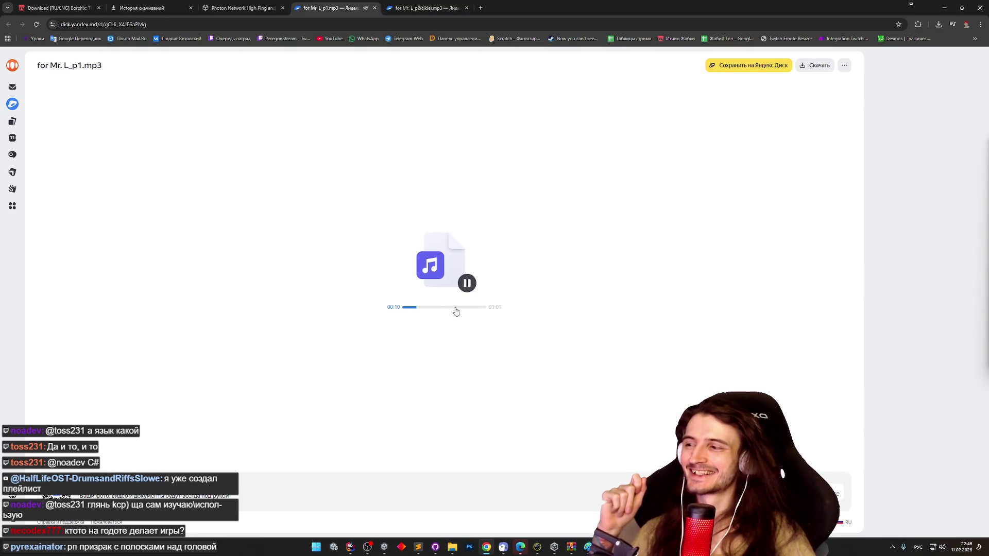
left_click(481, 308)
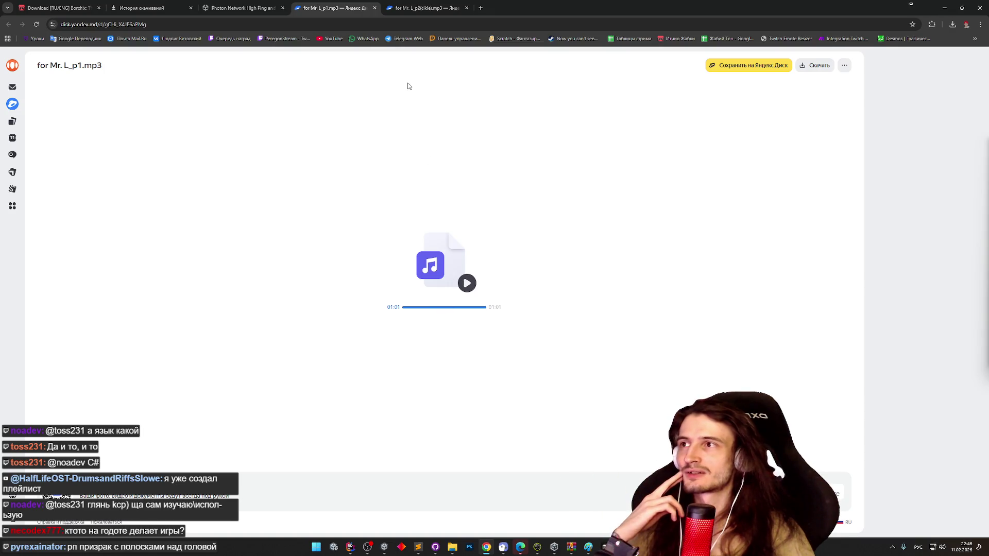
- Close the p1 and p2(cikle) mp3 tabs, returning to the Photon high-ping thread
left_click(375, 8)
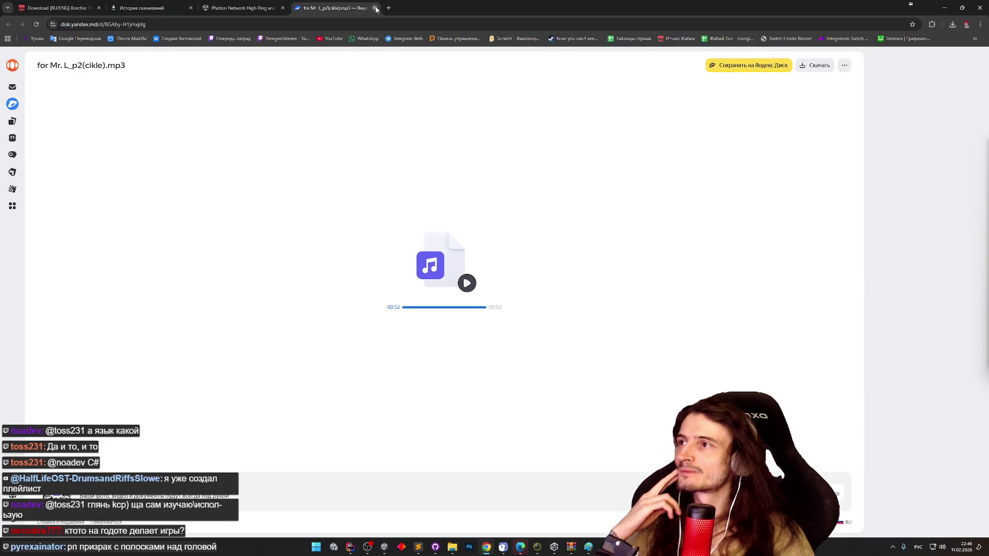
left_click(375, 8)
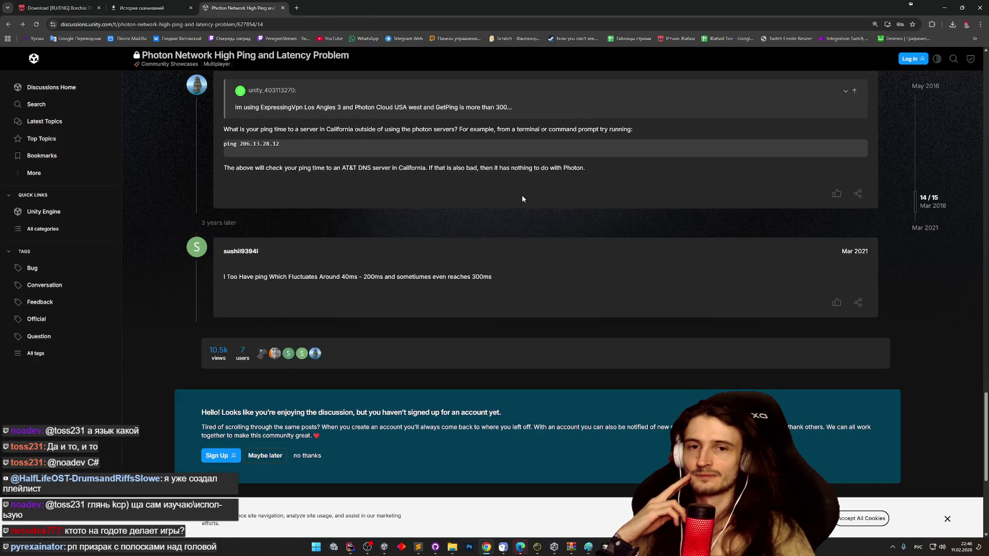
key("alt+Tab")
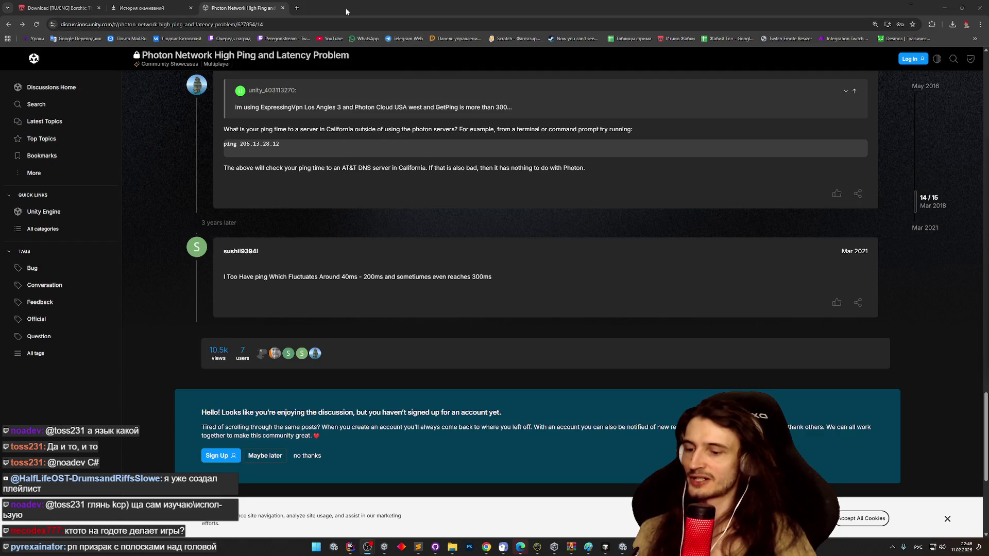
left_click(980, 24)
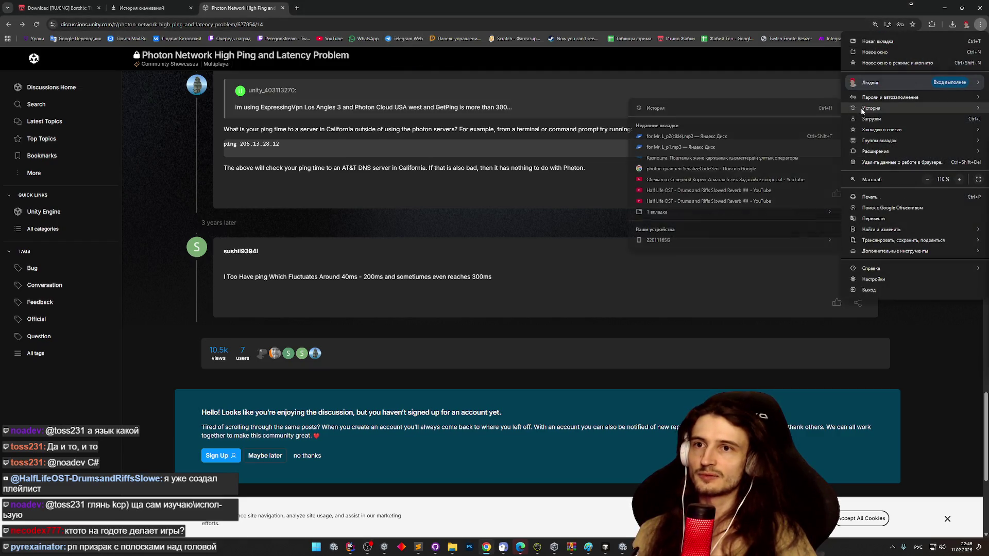
- Reopen the closed p2(cikle).mp3 page from History and solve the robot captcha
left_click(727, 135)
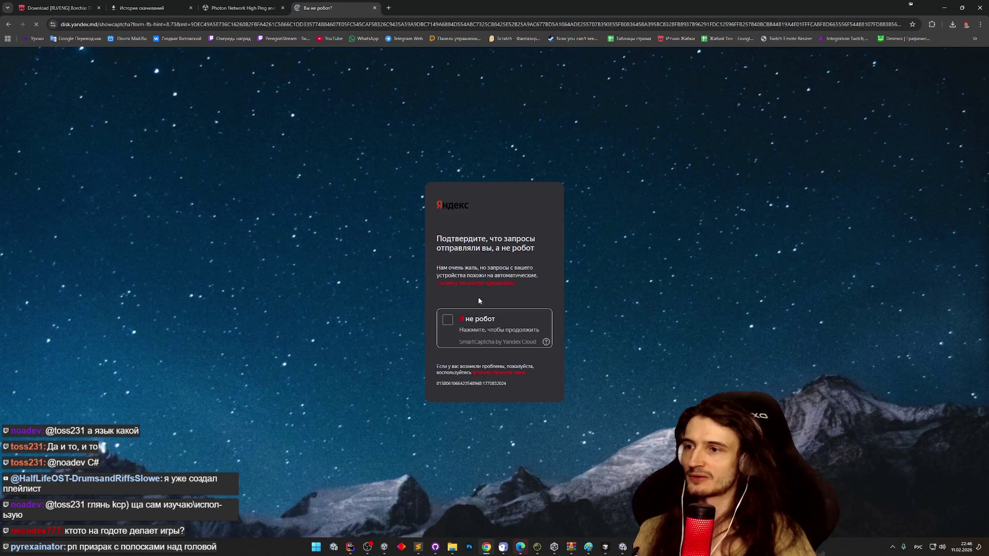
left_click(512, 346)
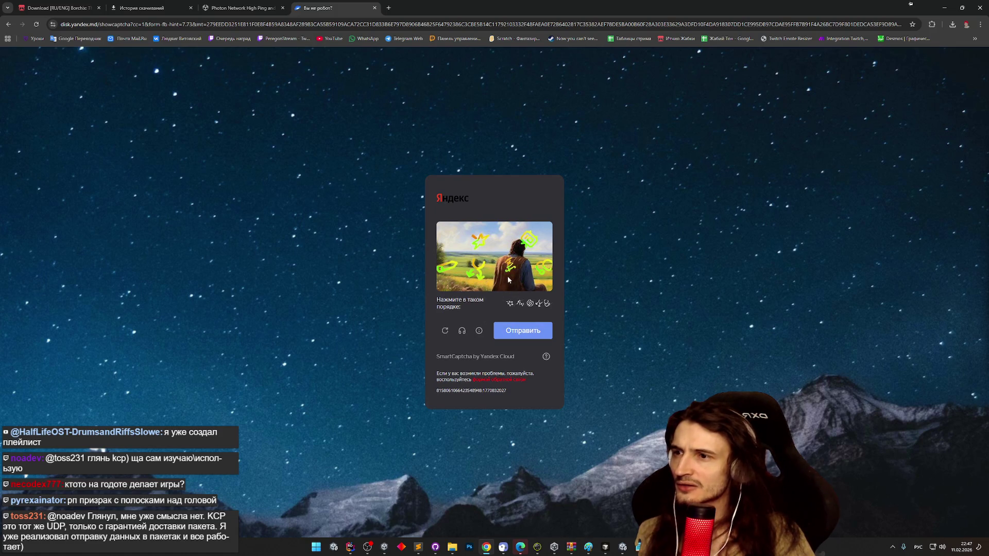
left_click(482, 240)
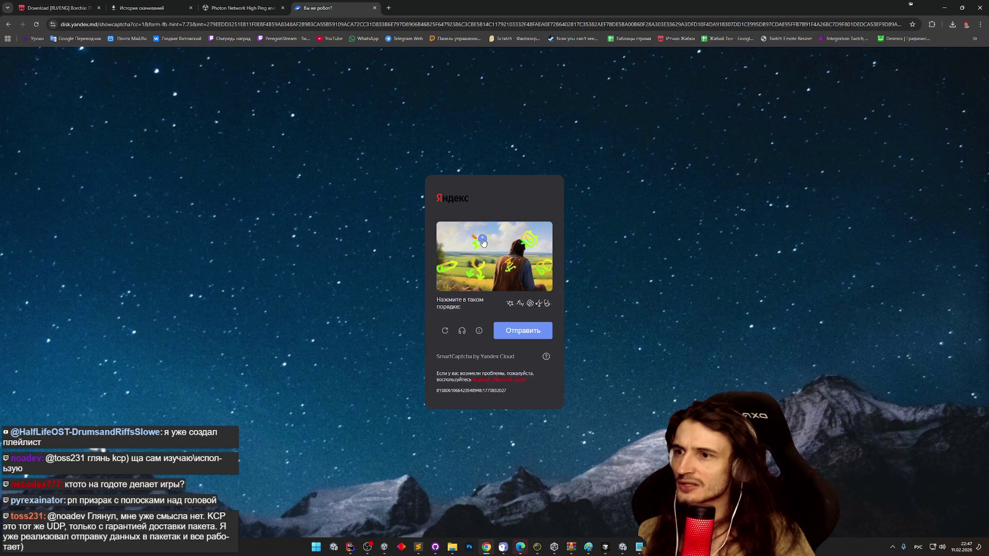
left_click(507, 269)
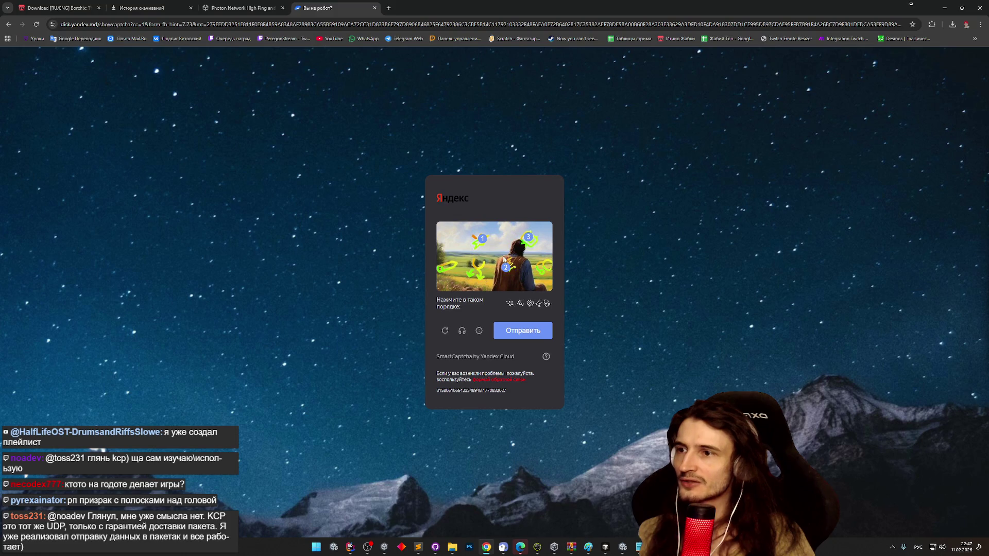
left_click(479, 269)
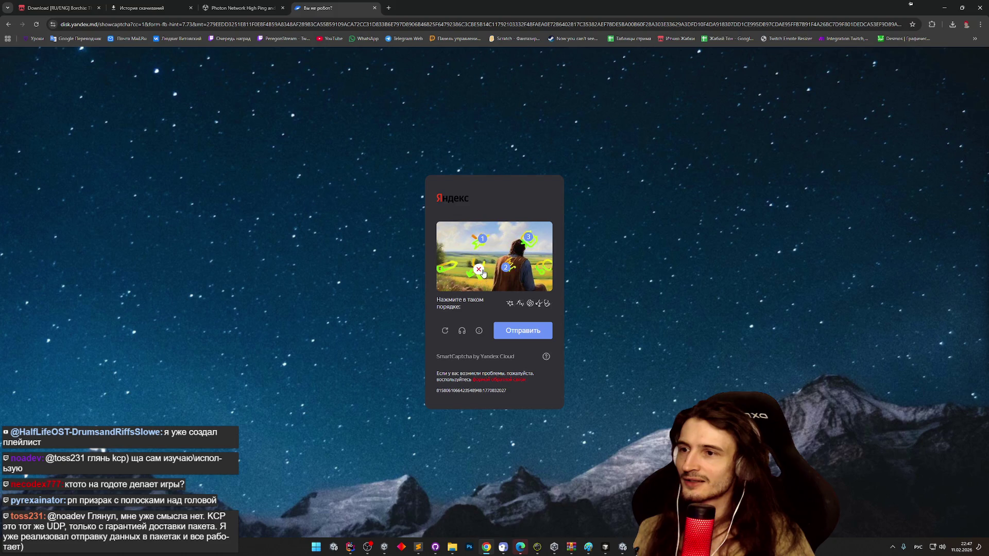
left_click(540, 266)
left_click(525, 331)
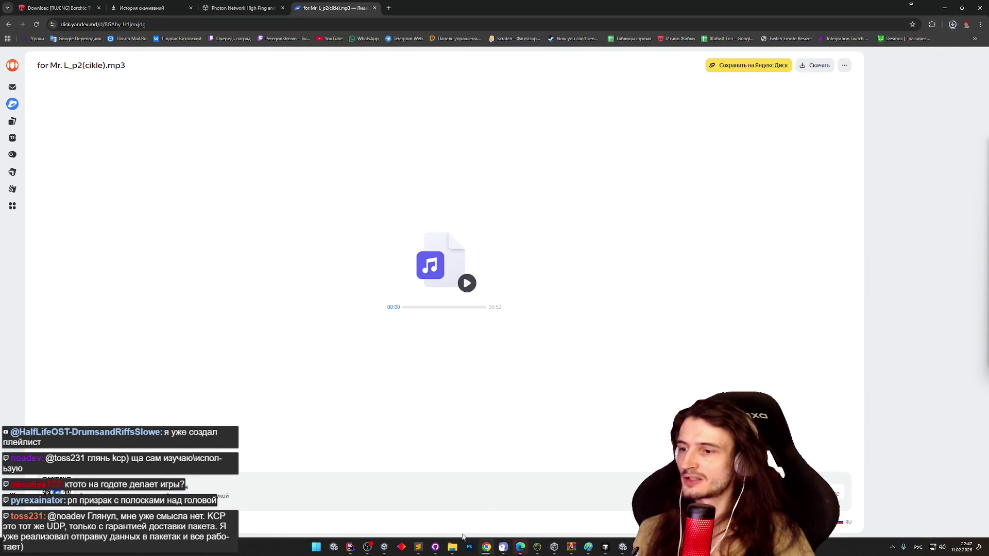
mouse_move(457, 542)
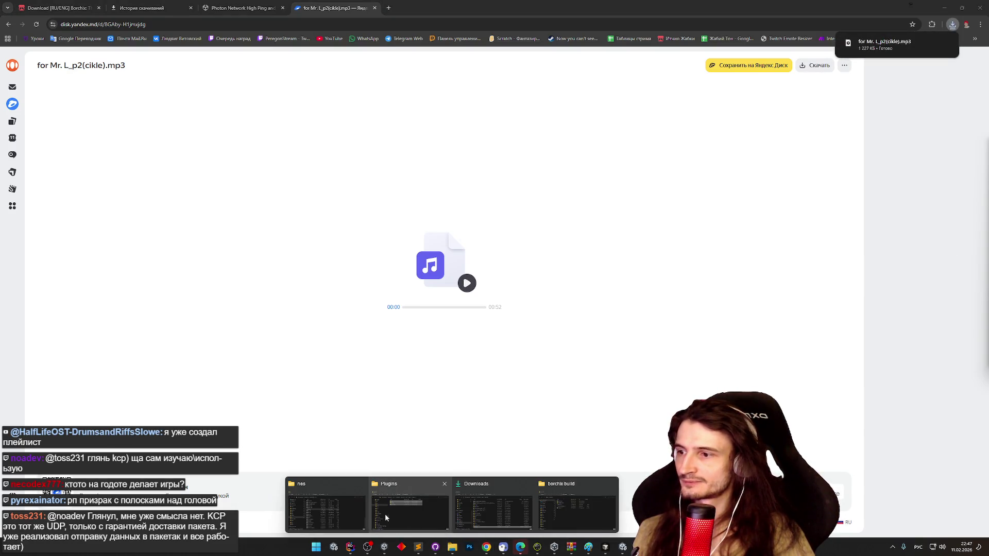
left_click(326, 505)
- Launch the FCEUX emulator from qfceux.exe in the nes folder
scroll(399, 248, "down", 8)
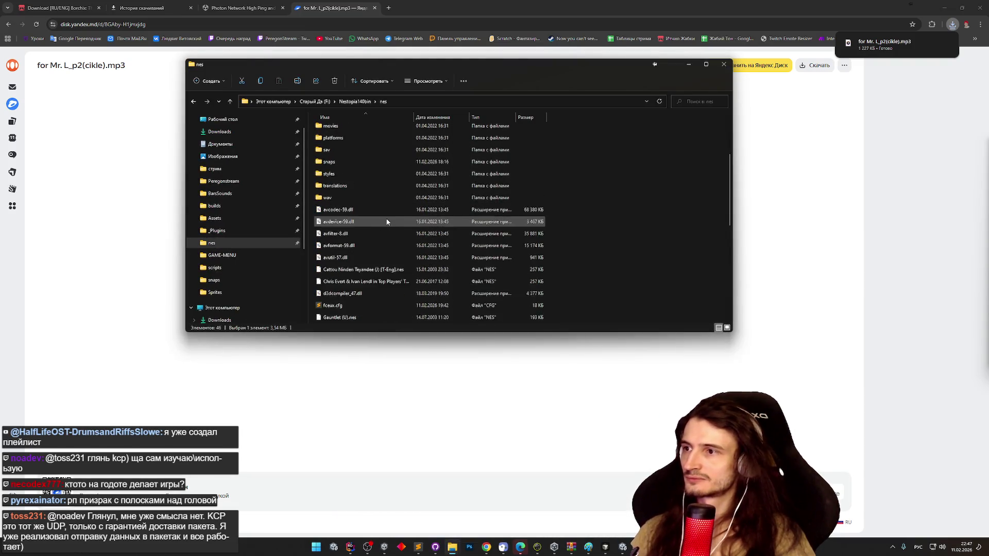
left_click(361, 295)
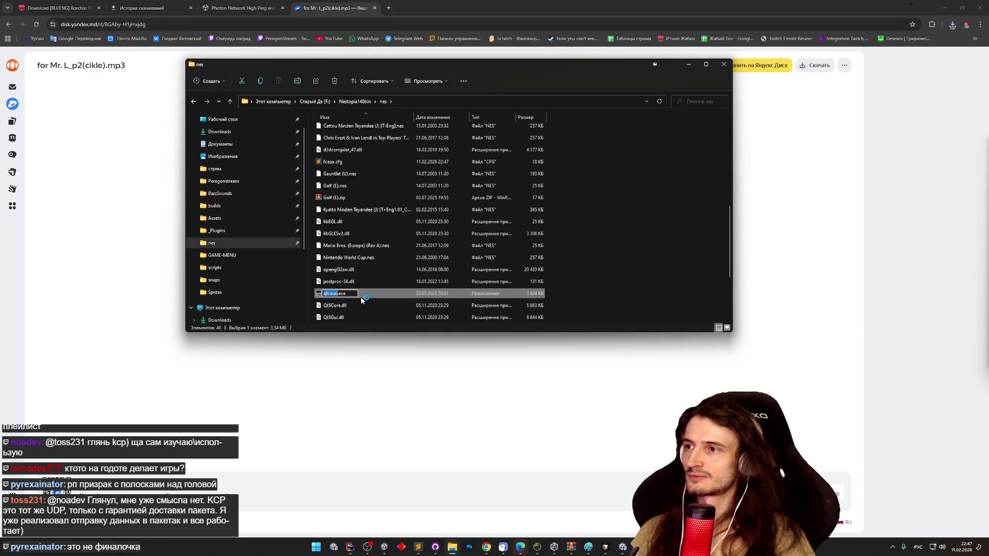
left_click(332, 90)
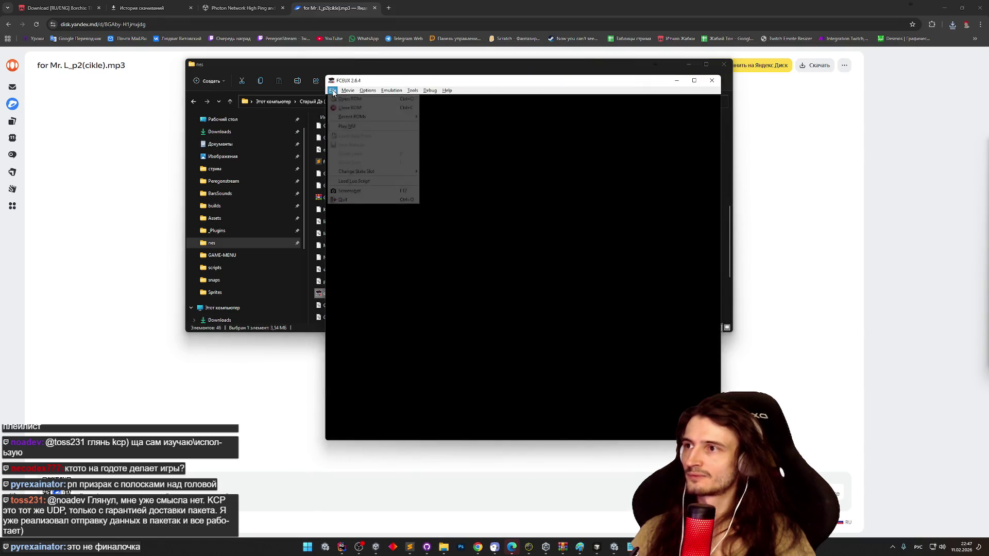
- Load Samurai Pizza Cats from FCEUX's Recent ROMs list
left_click(369, 99)
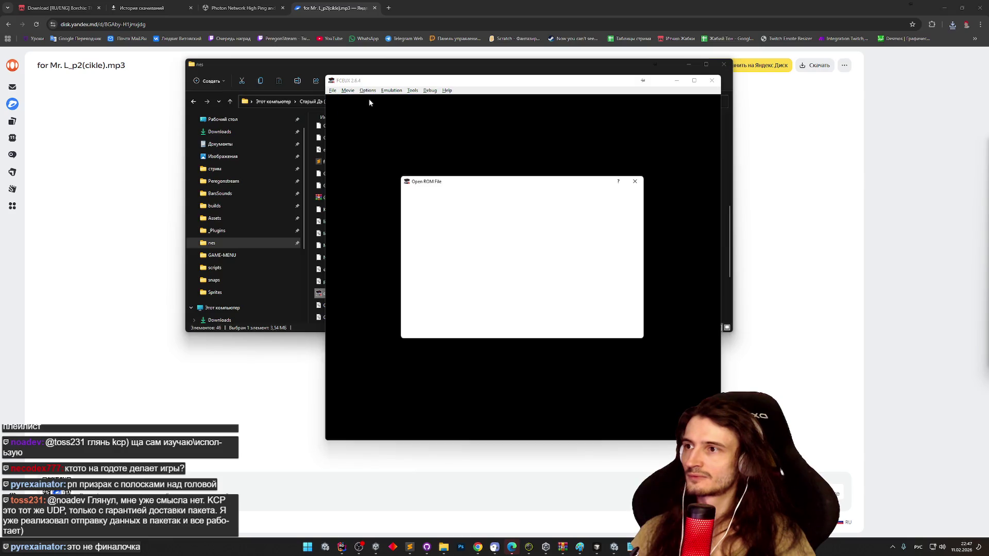
left_click(640, 179)
left_click(333, 90)
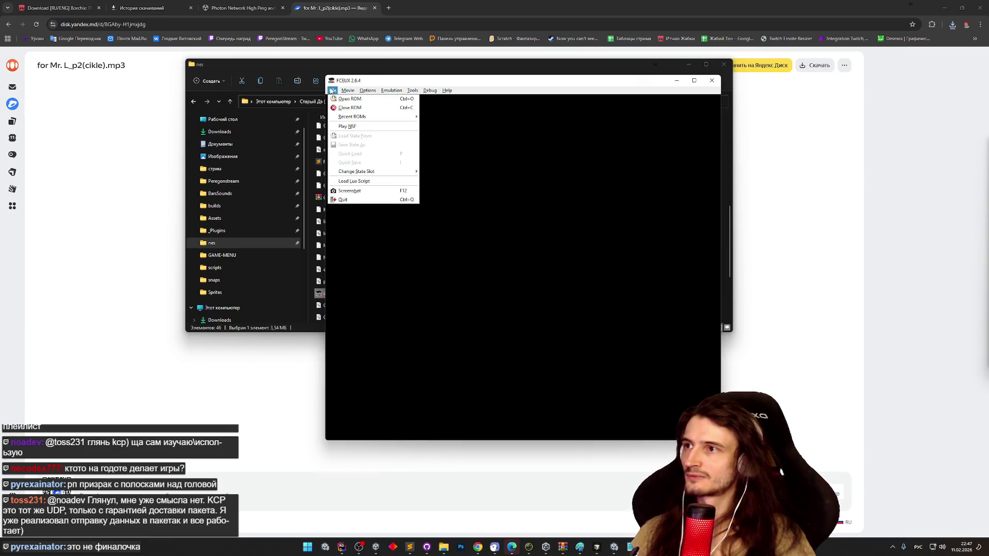
mouse_move(381, 171)
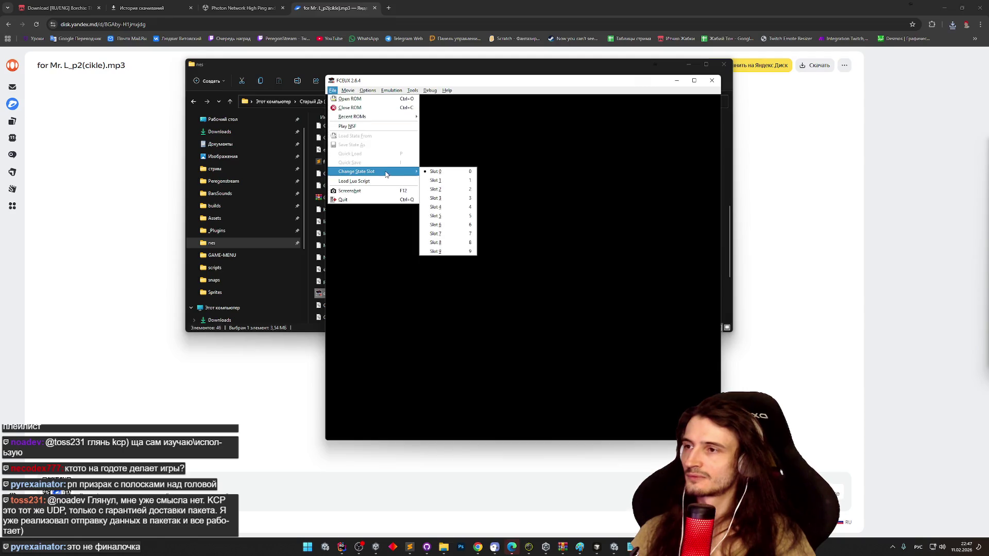
mouse_move(387, 117)
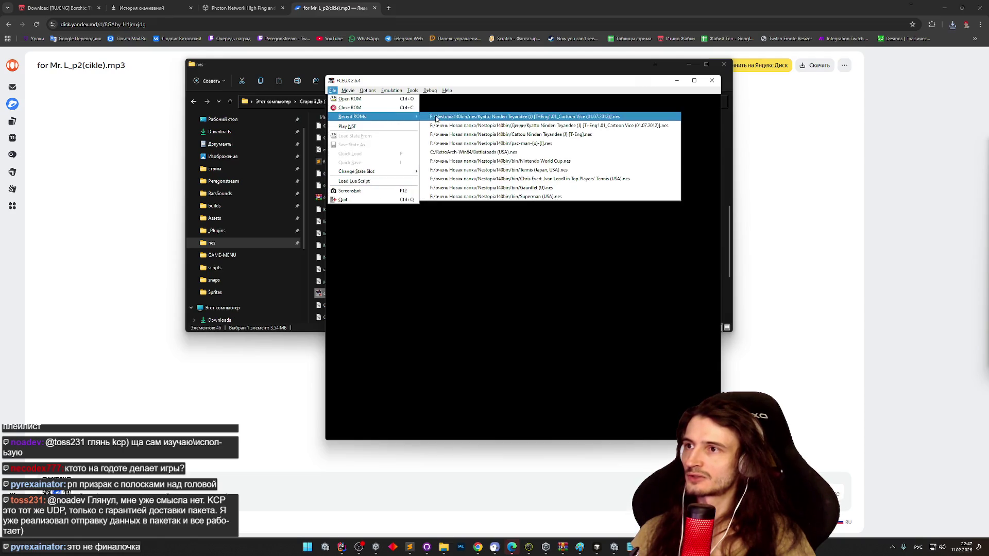
left_click(515, 118)
- Look through FCEUX's menus and open then close Options > Sound Config
left_click(413, 90)
left_click(413, 90)
left_click(430, 91)
left_click(391, 91)
mouse_move(368, 91)
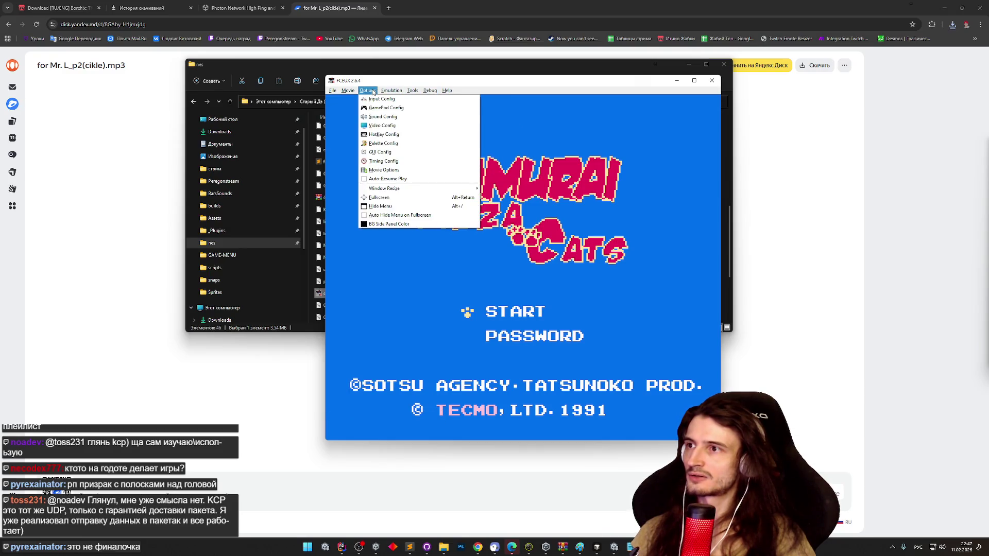
left_click(379, 117)
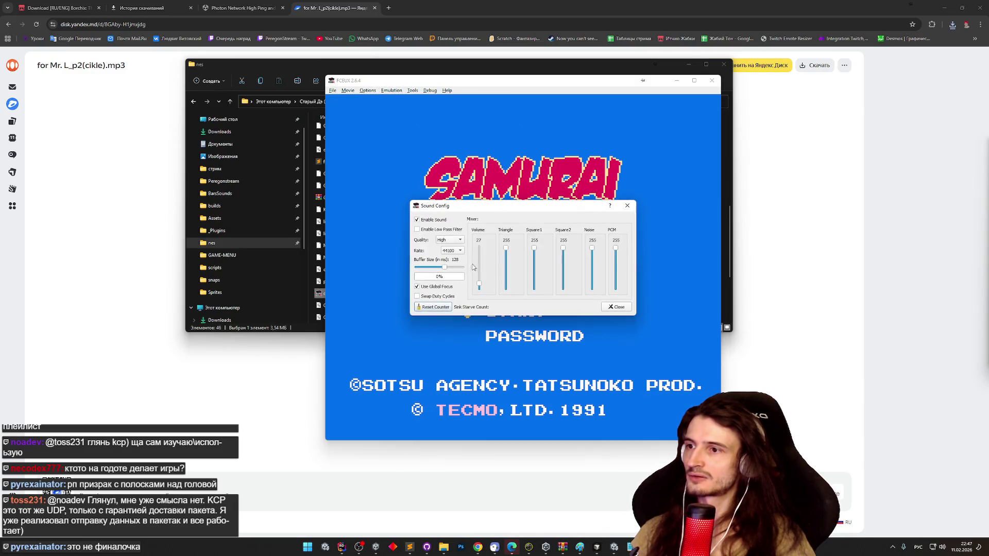
left_click(616, 307)
- Start the game from its title screen and open the downloaded p2(cikle) mp3
key("Return")
left_click(953, 24)
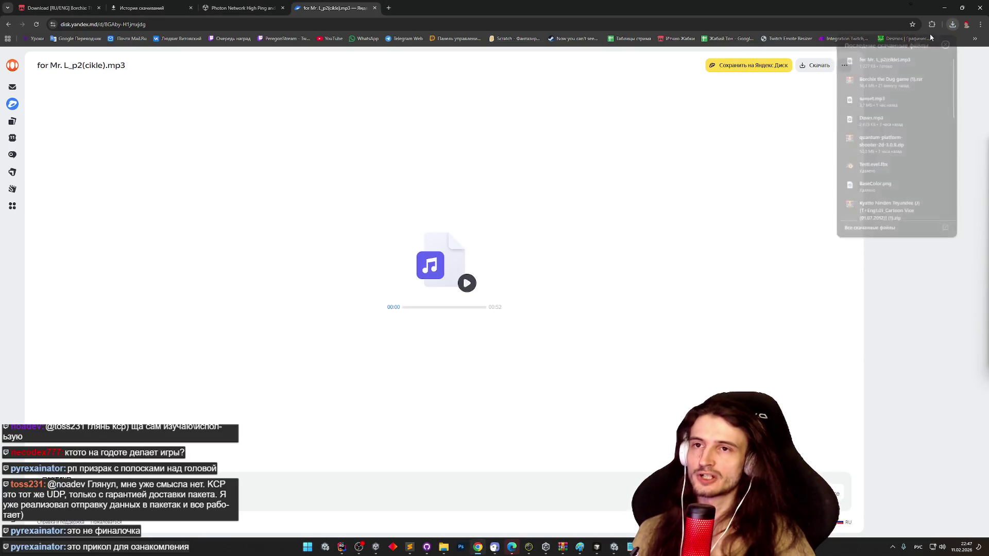
left_click(881, 61)
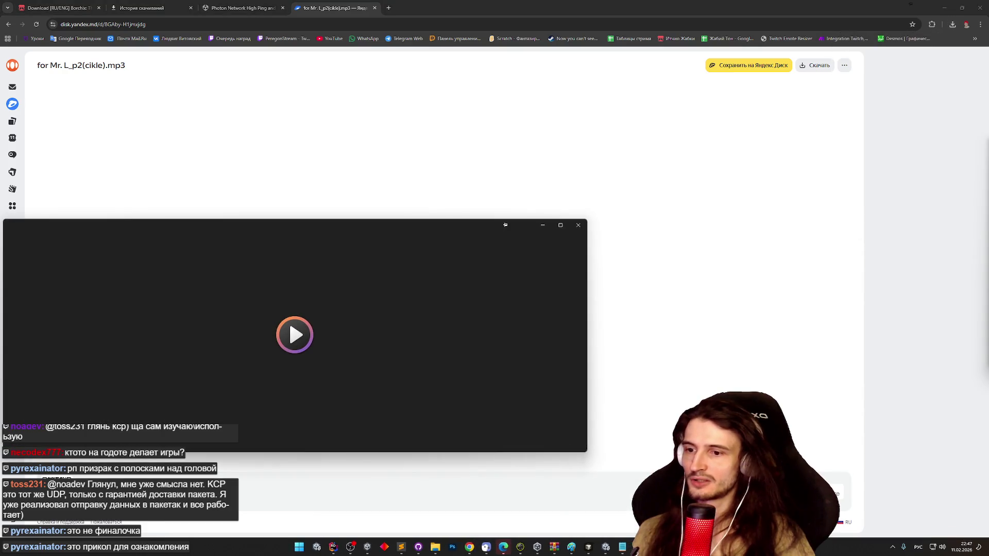
- Skip the intro cutscene and choose Speedy to start the level
key("alt+Tab")
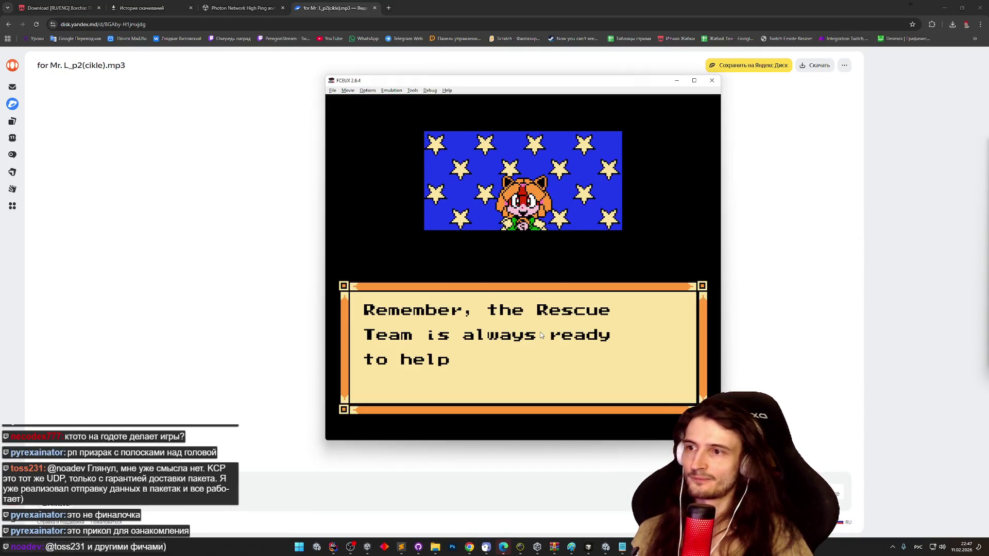
key("alt+shift")
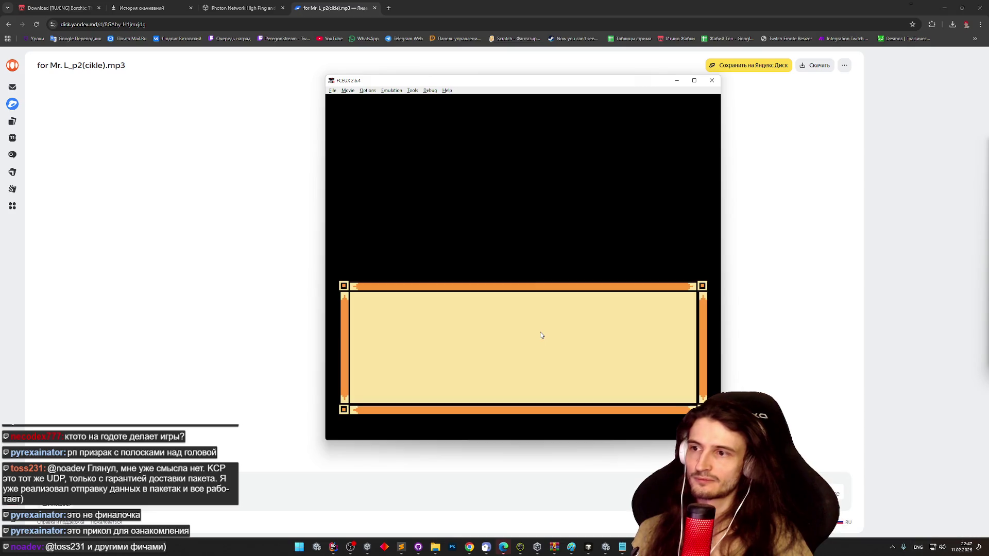
key("Return")
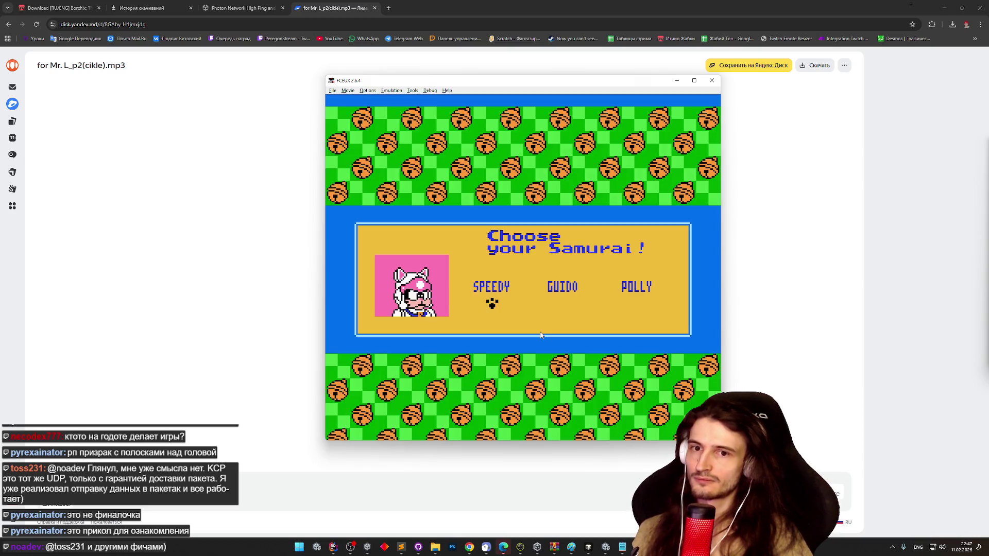
key("Return")
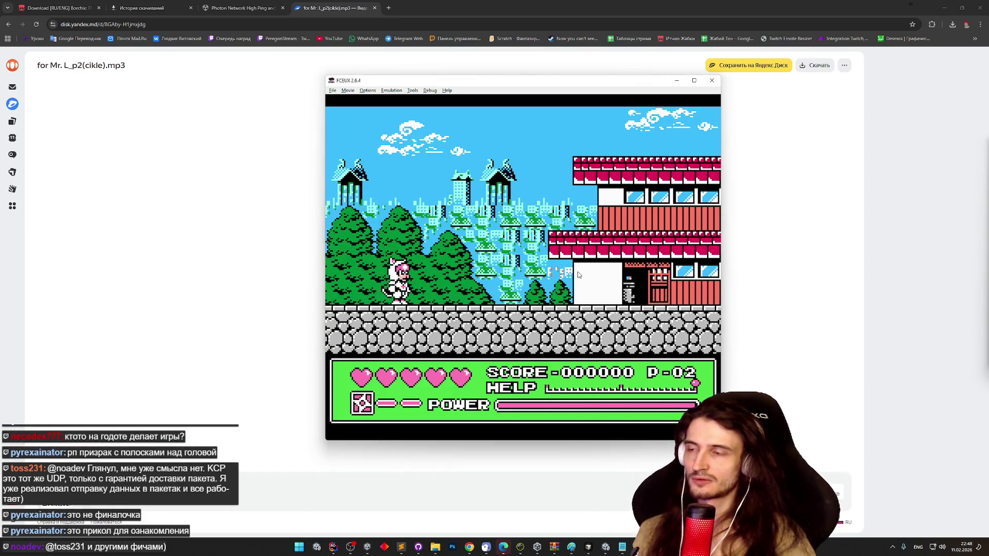
- Run Speedy right across roofs, tree tops and a stone wall, climbing the ladder upward
key("Right")
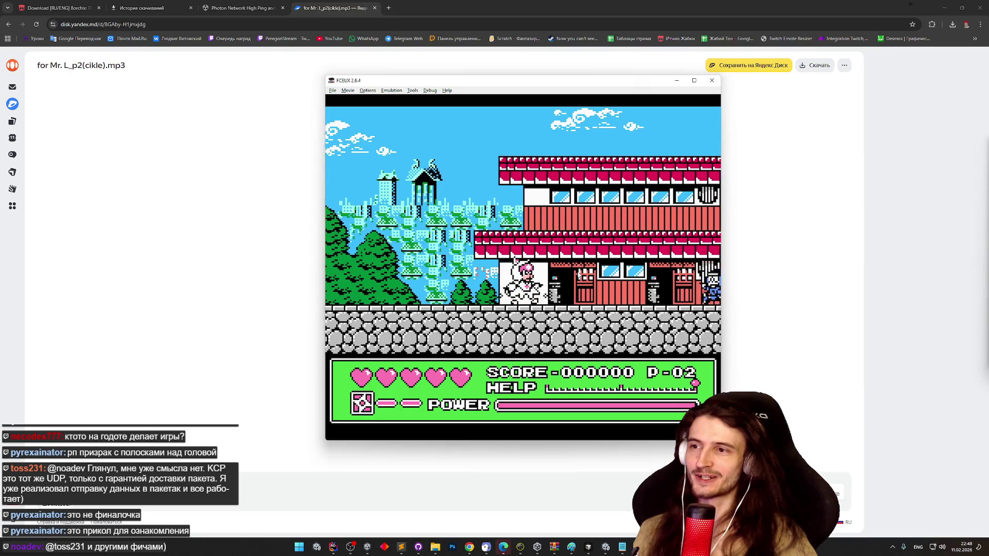
key("Left")
key("Left")
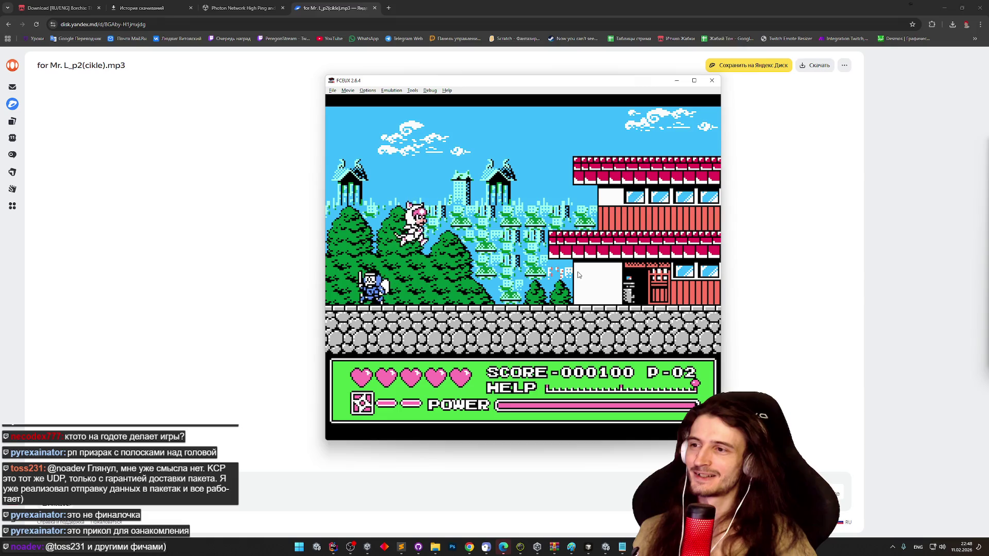
key("Right")
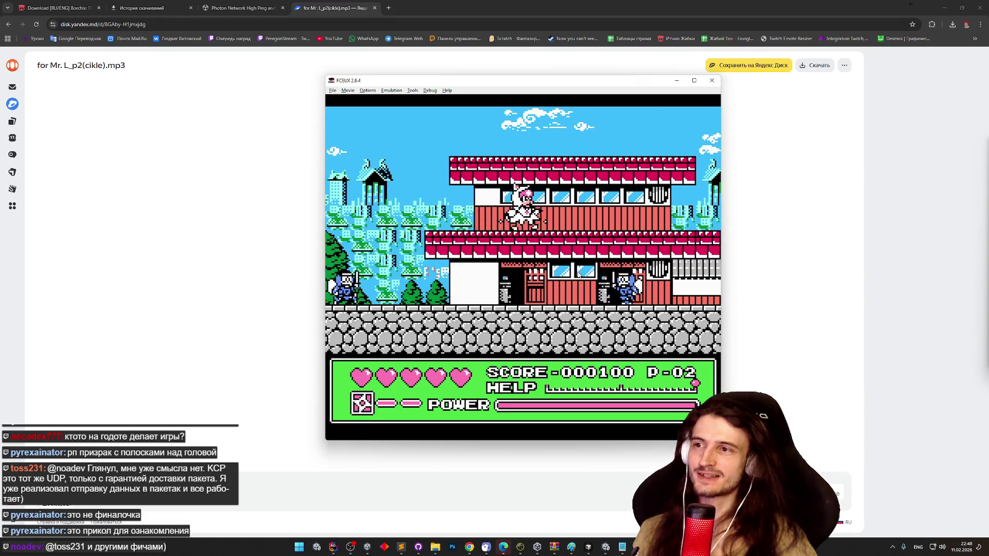
key("Right")
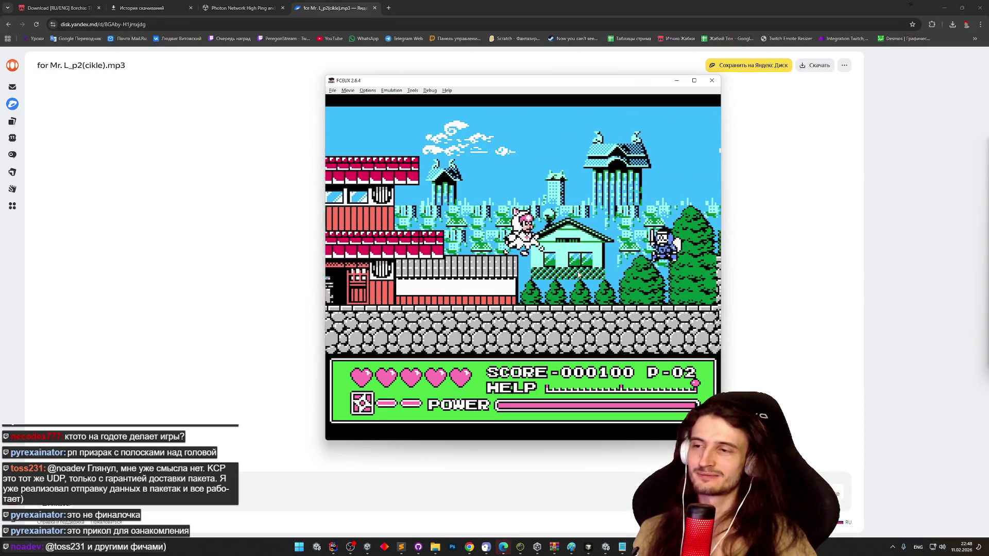
key("Right")
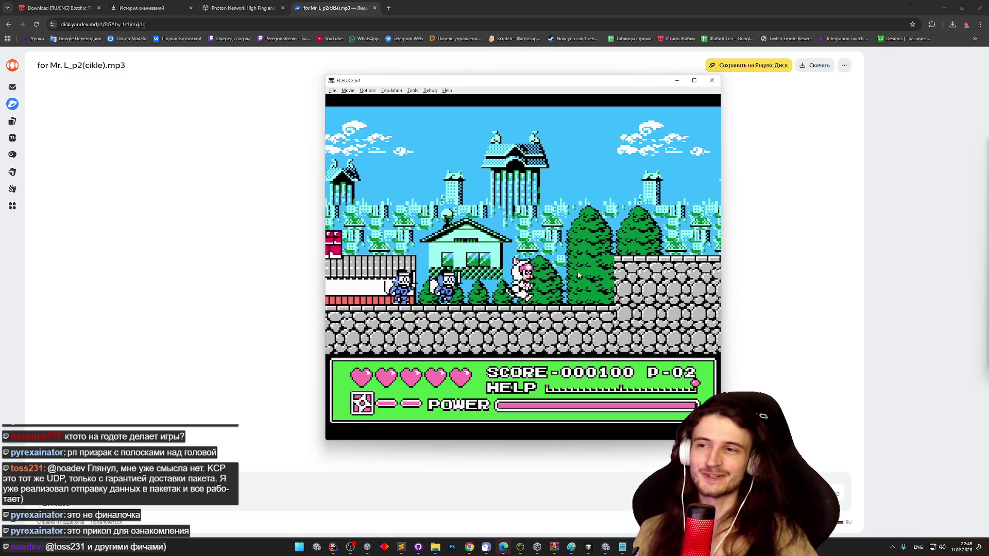
key("Right")
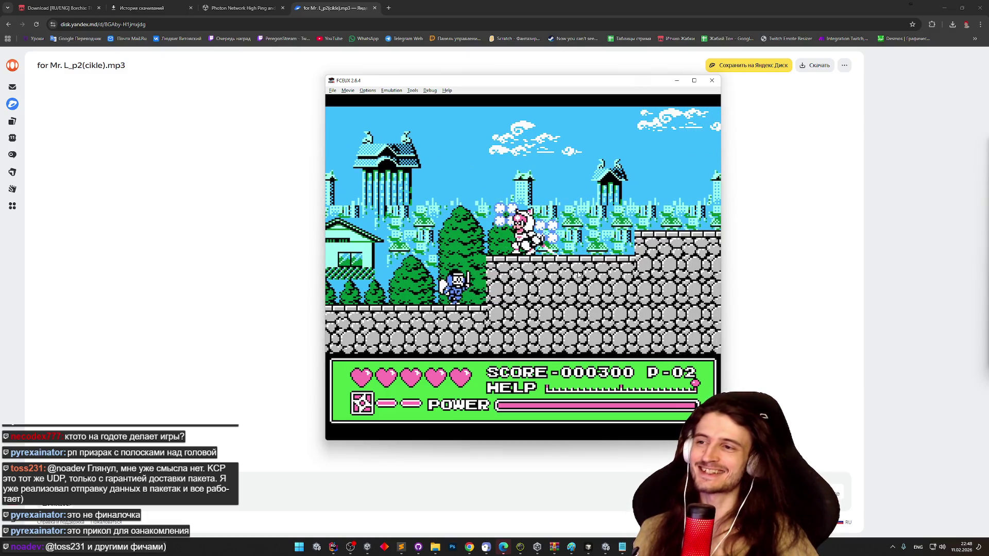
key("Right")
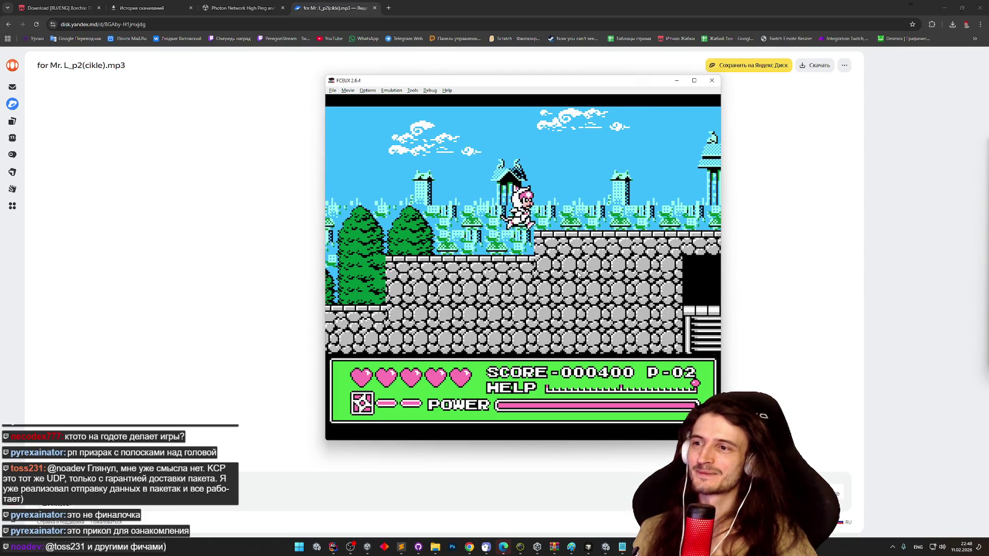
key("Right")
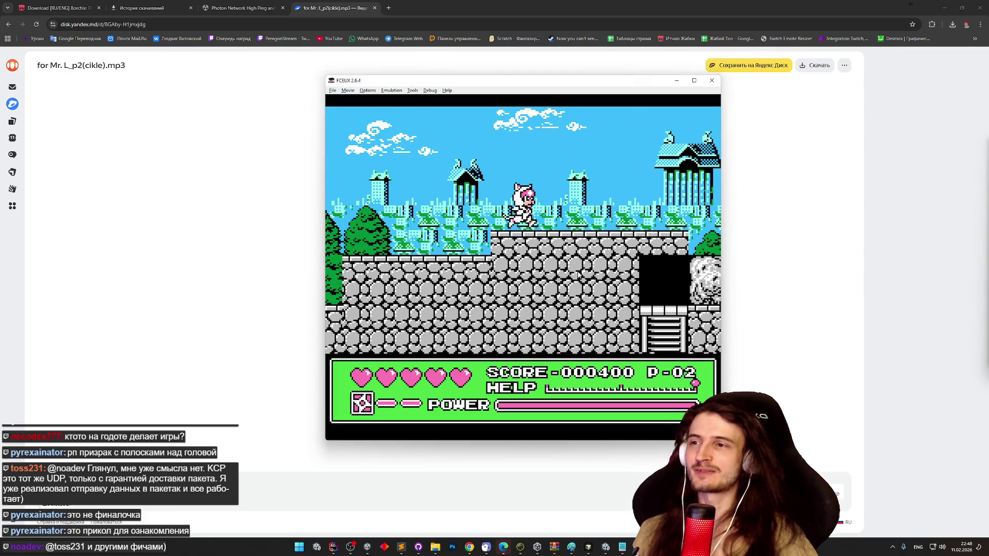
key("Right")
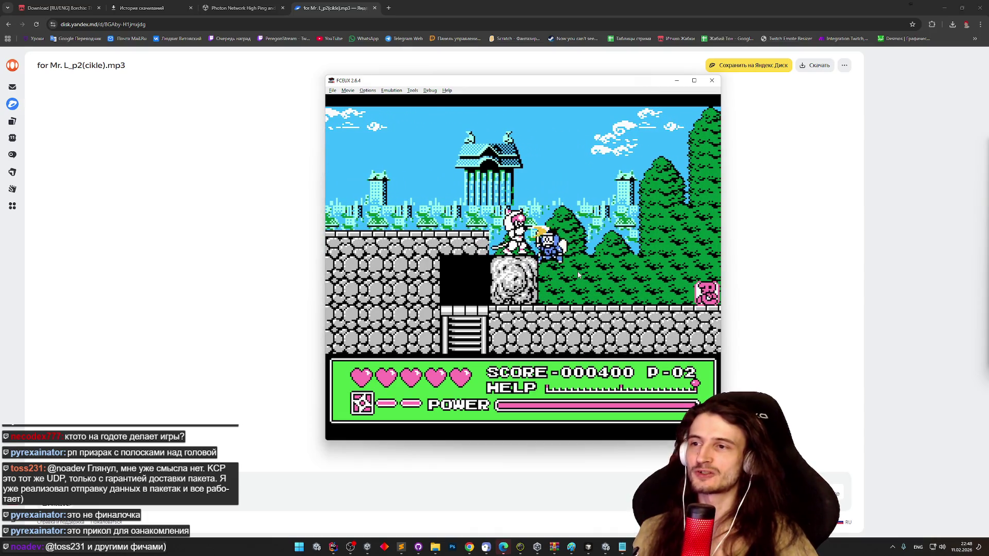
key("Right")
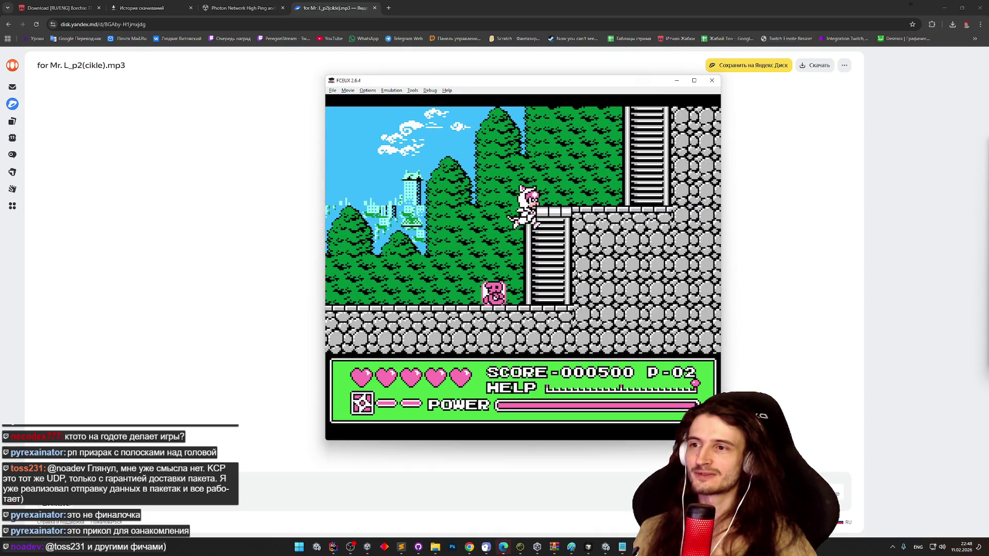
key("Right")
key("Up")
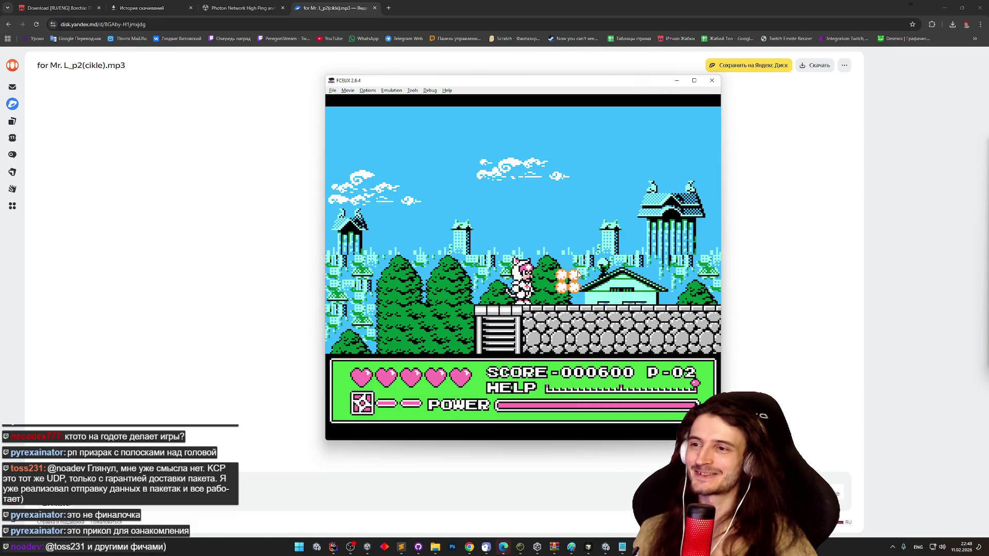
key("Right")
key("Right")
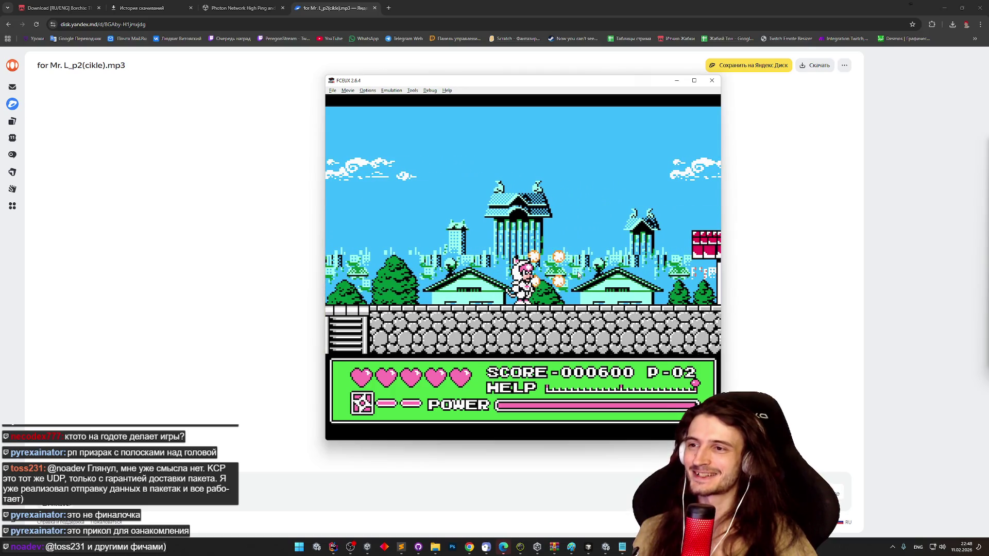
key("Right")
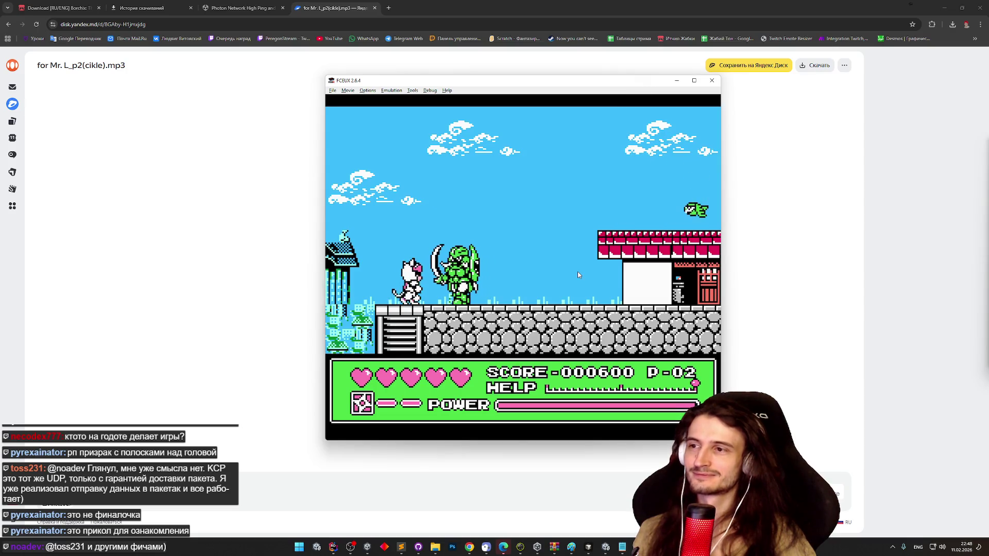
- Fight the green monsters and cross the red-tiled roof into the forest, scoring 001400
key("d")
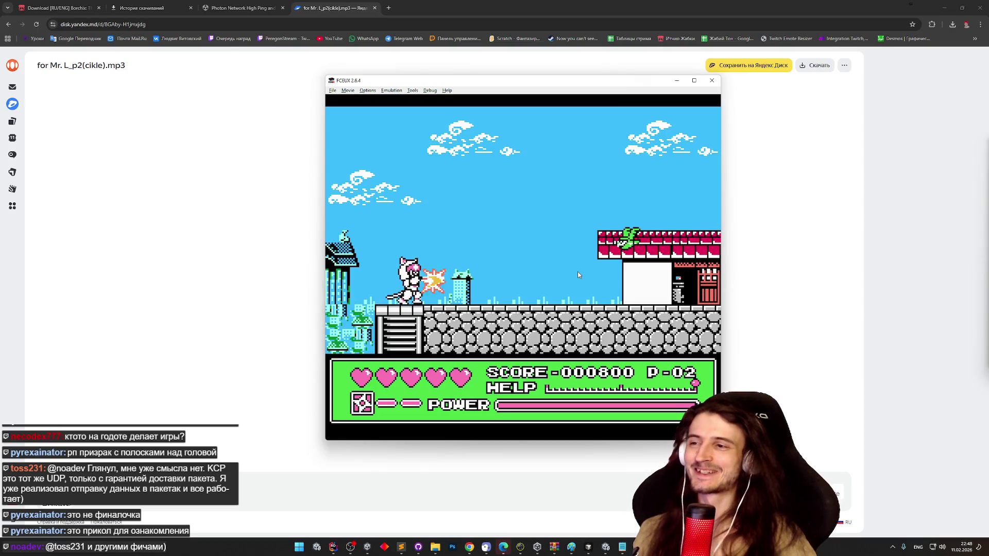
key("f")
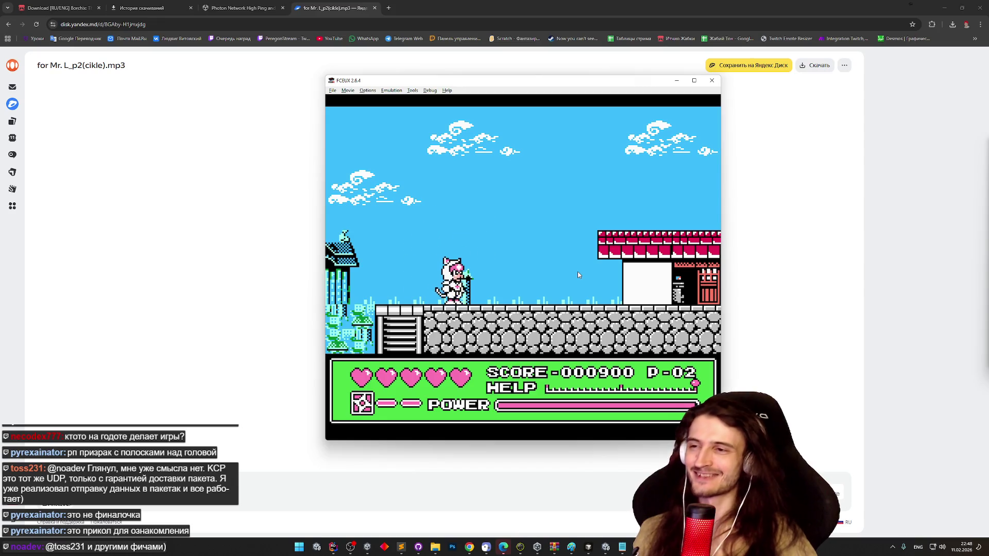
key("Right")
key("f")
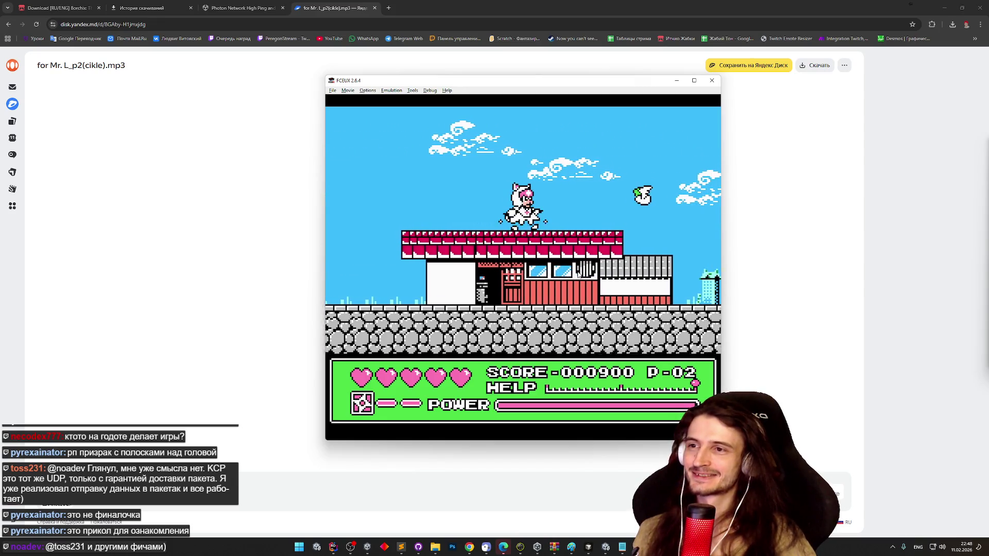
key("Right")
key("Right")
key("f")
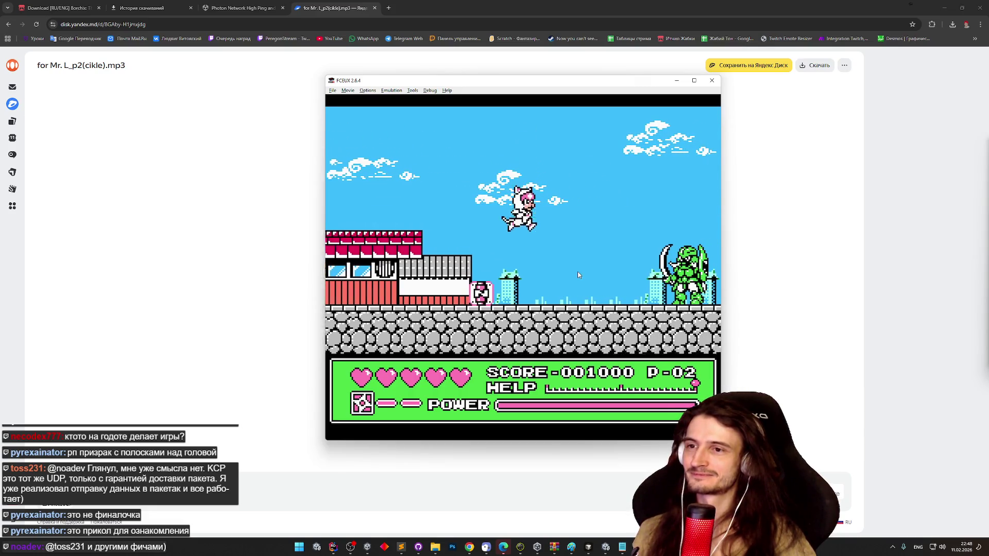
key("Right")
key("f")
key("Right")
key("f")
key("Right")
key("Right")
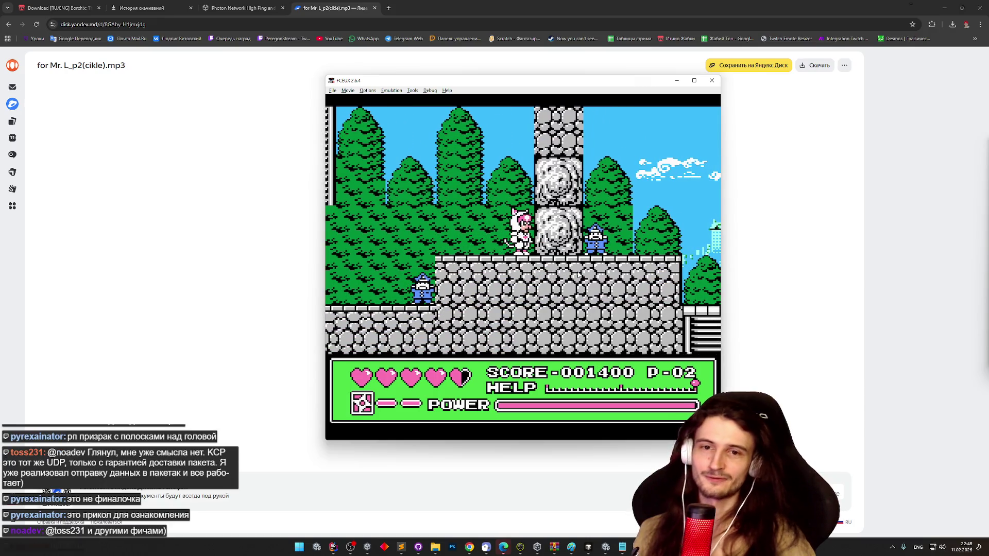
- Close FCEUX and return to Chrome's Downloads history tab
left_click(711, 81)
key("alt+Tab")
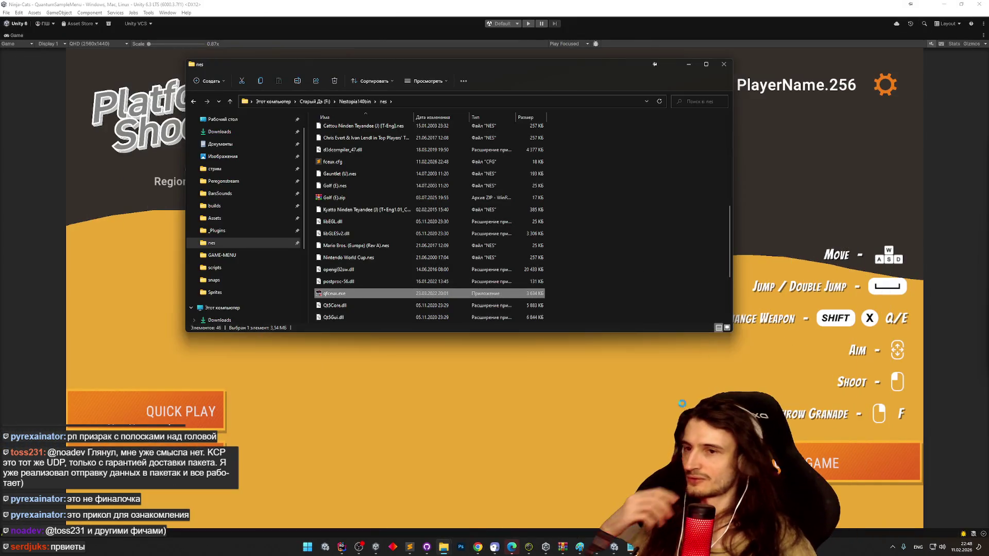
left_click(683, 407)
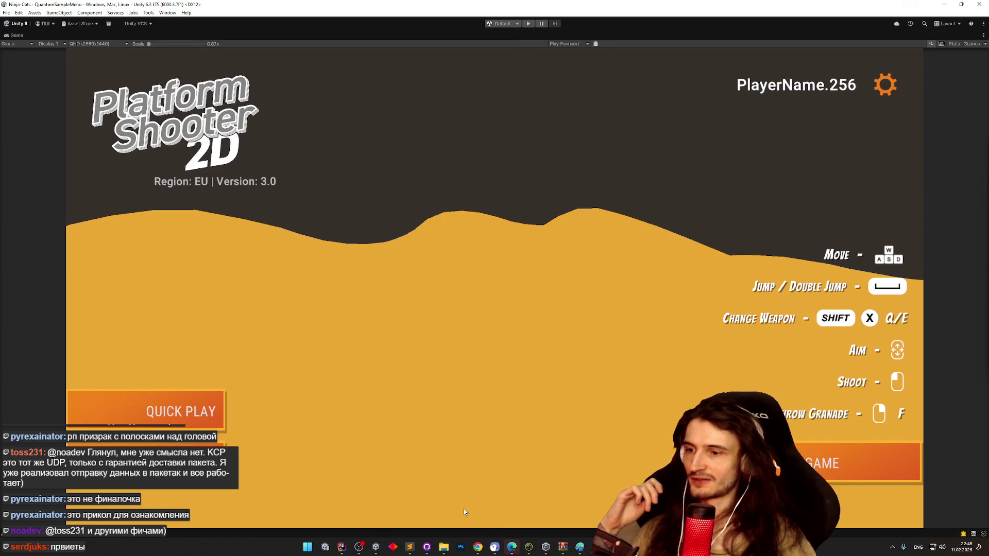
left_click(477, 546)
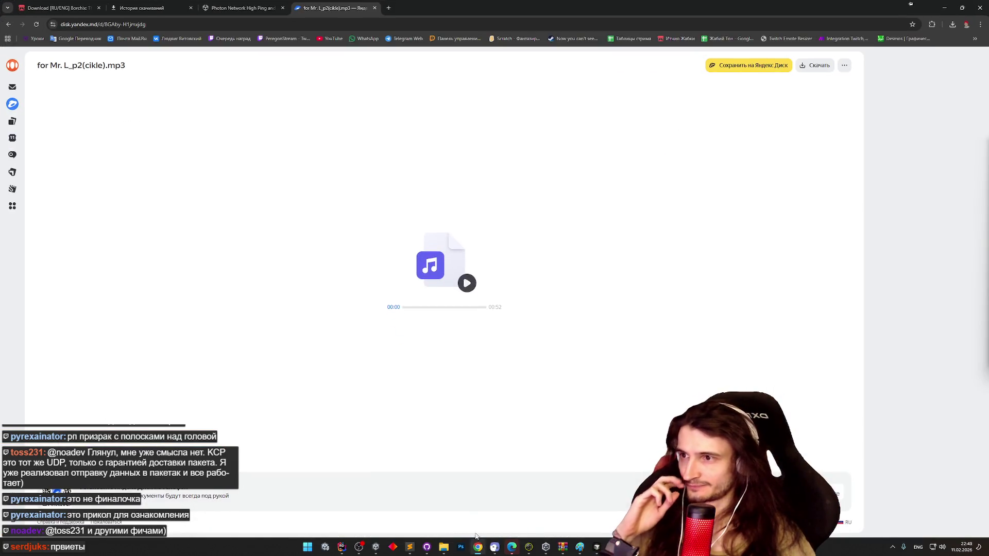
key("ctrl+shift+Tab")
key("ctrl+shift+Tab")
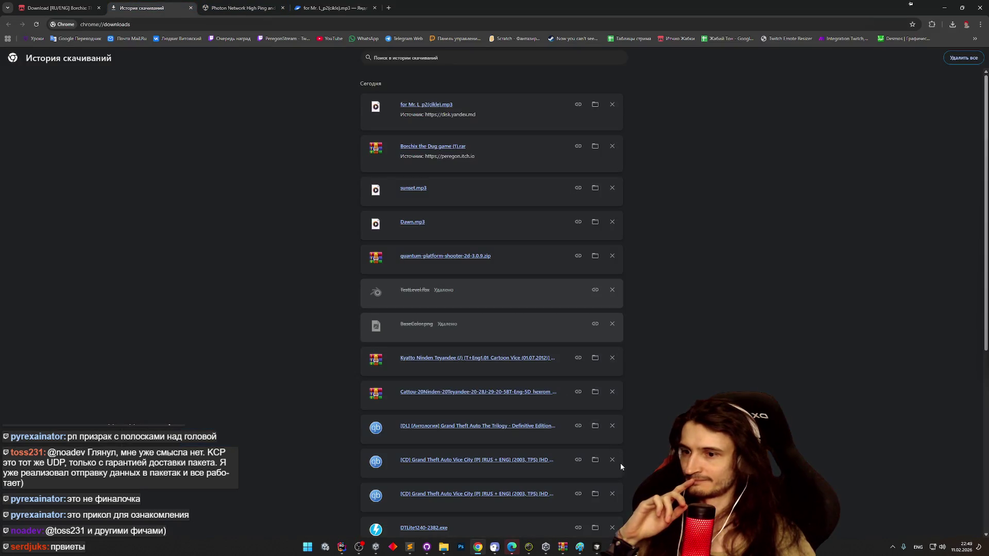
left_click(597, 548)
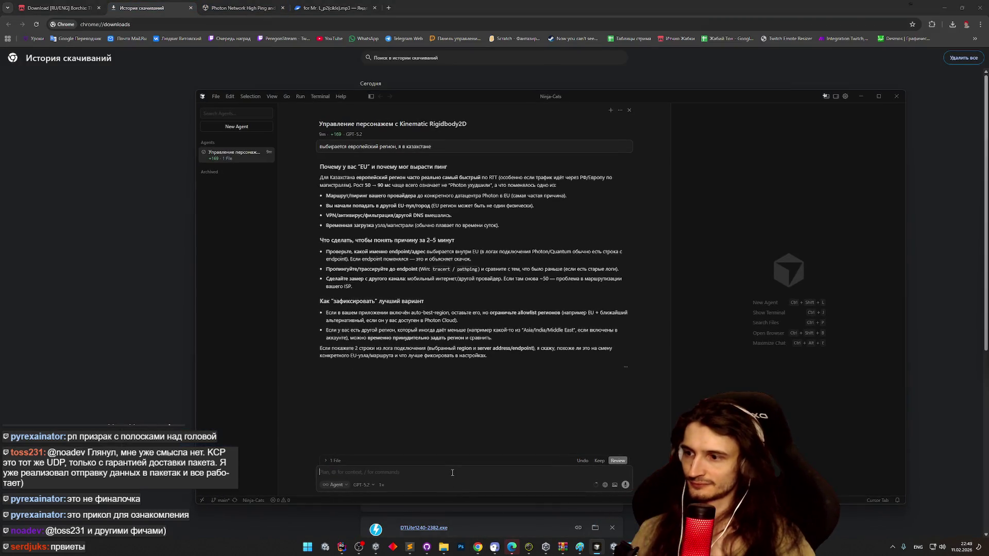
- Ask the Cursor agent 'че знаем про self hosted вариант сераера photon quantum?'
key("alt+shift")
type("че зна")
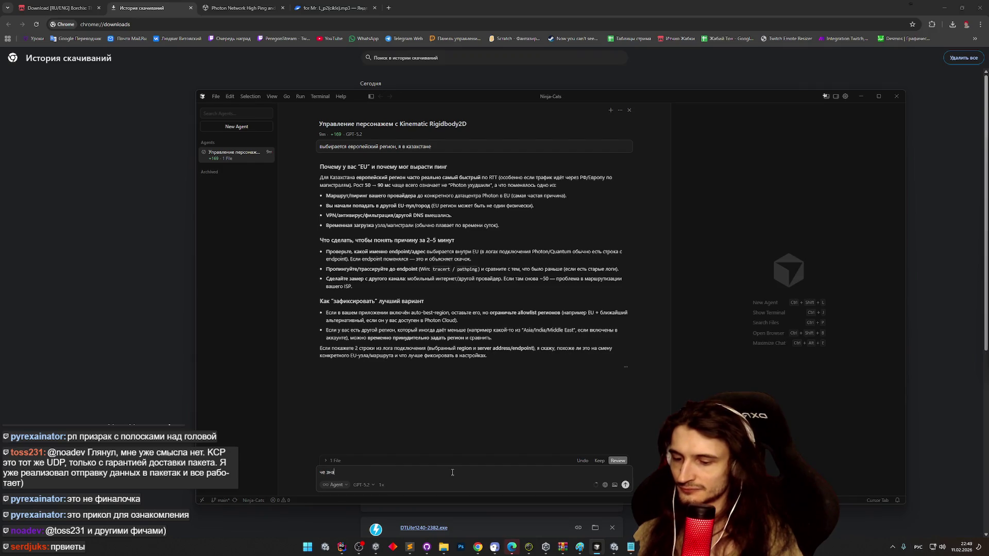
type("ем про")
key("alt+shift")
type("self hosted")
key("alt+shift")
type("вариант сера")
type("вера для")
key("alt+shift")
type(" photon ")
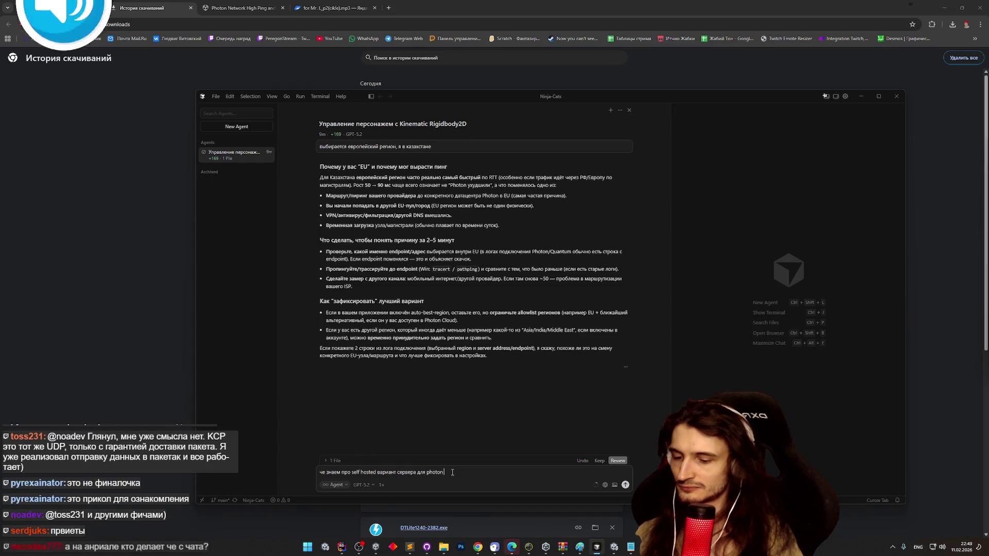
type("quantum?")
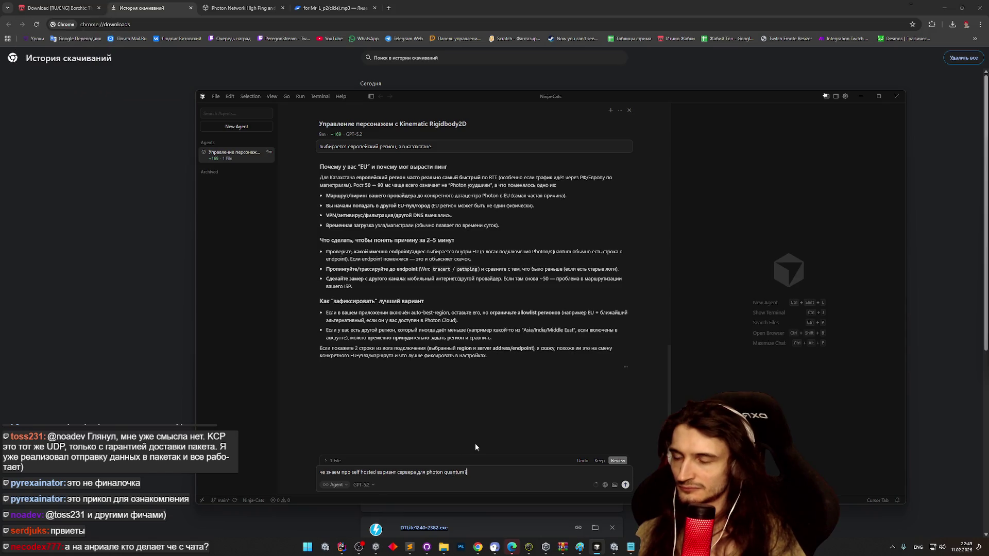
key("Return")
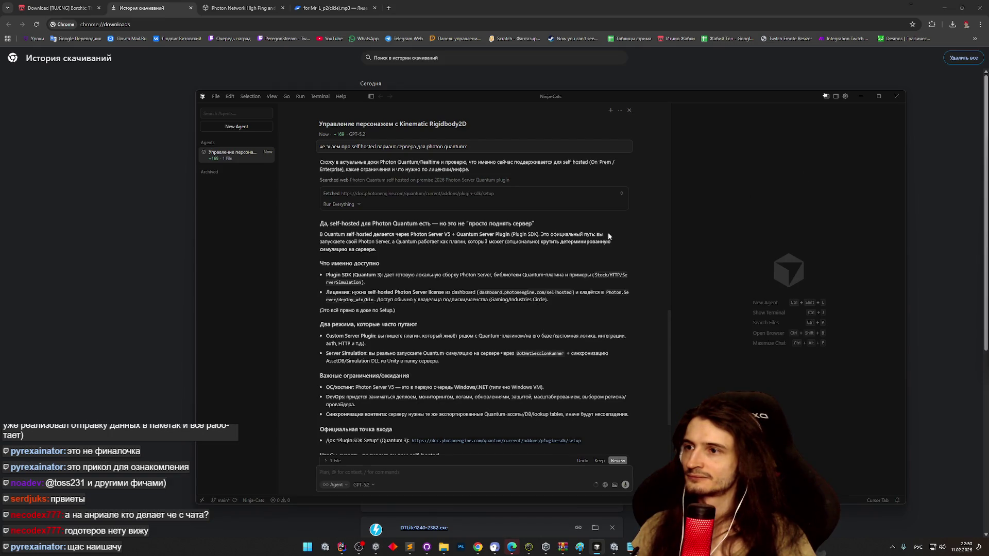
- Read through the agent's reply about self-hosted Photon Quantum servers and trim the mistyped draft ending
scroll(599, 264, "up", 1)
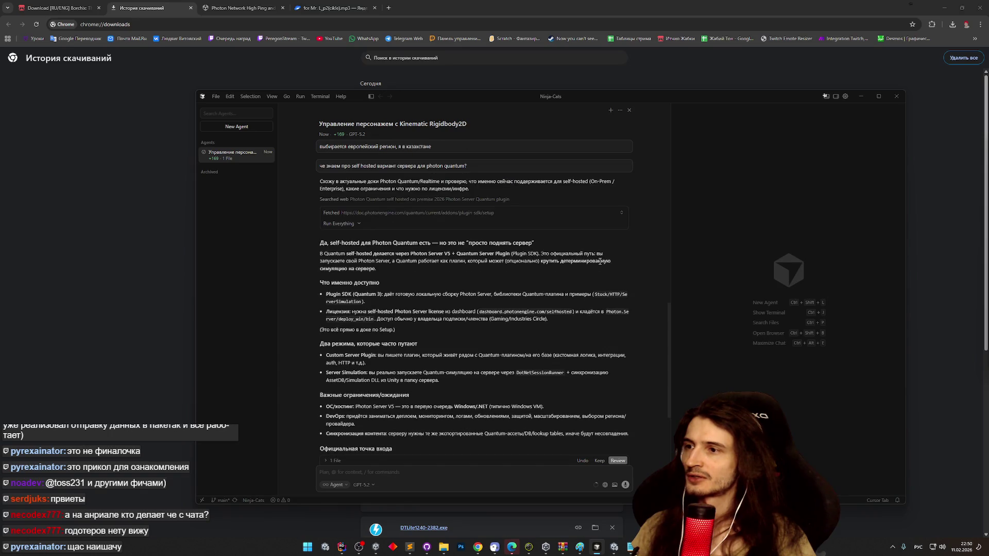
scroll(600, 263, "down", 1)
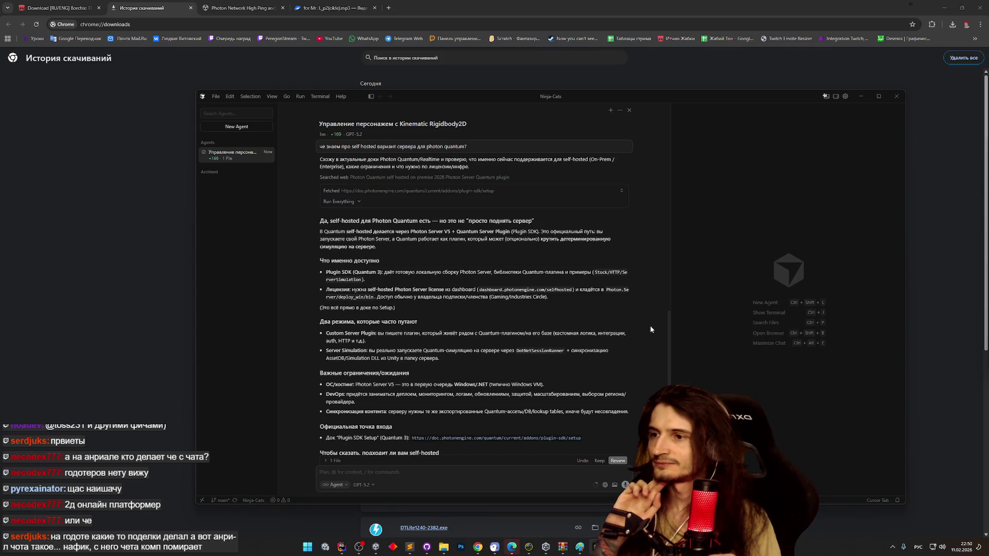
scroll(646, 343, "down", 2)
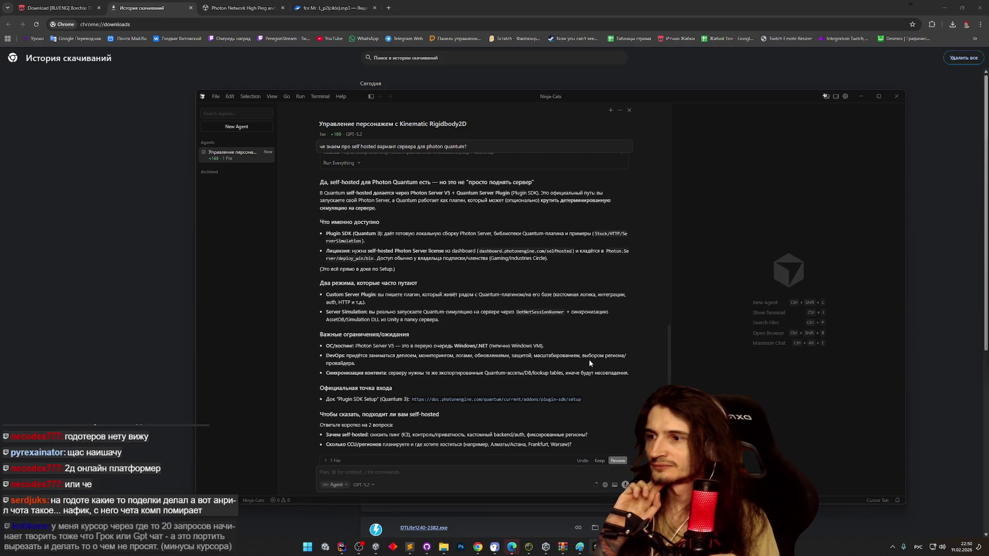
scroll(589, 359, "down", 1)
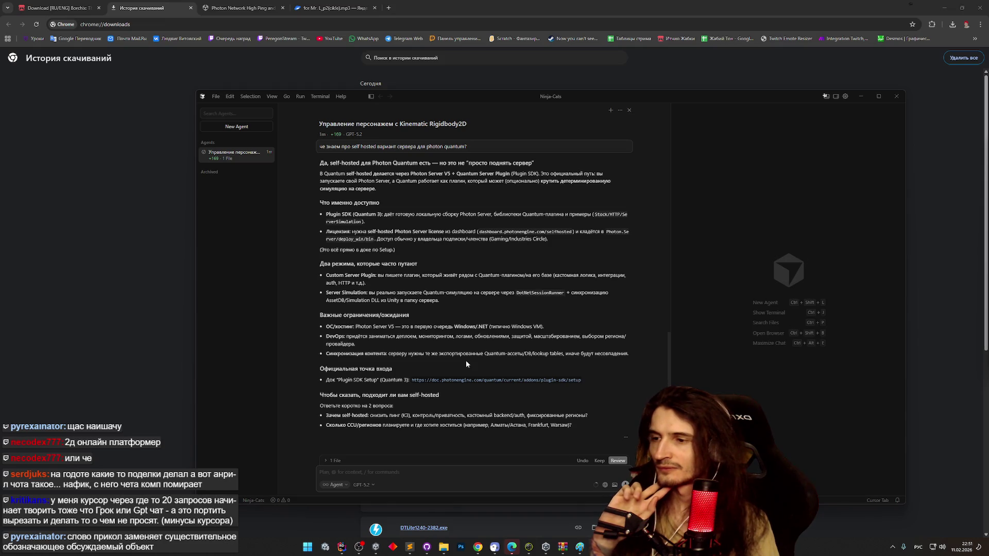
scroll(466, 363, "down", 1)
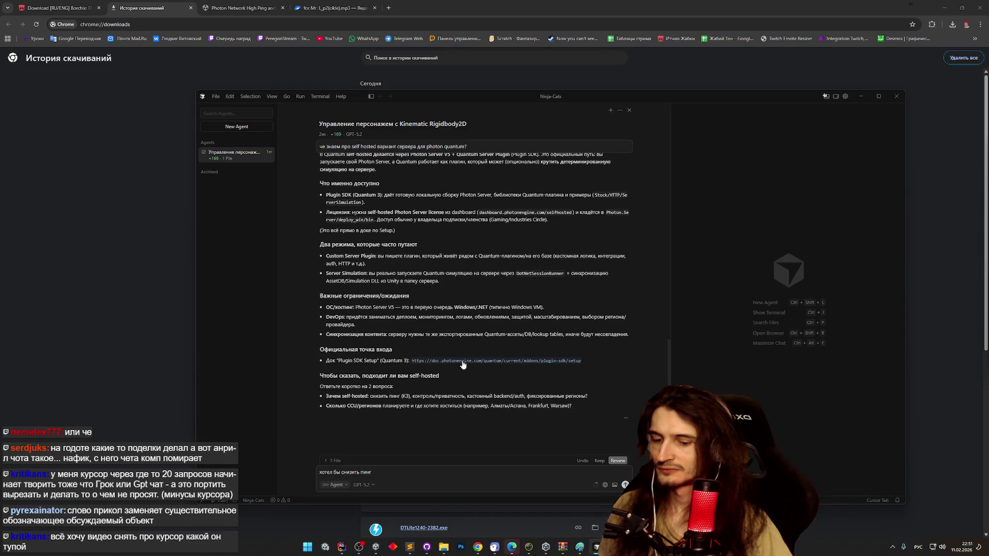
key("BackSpace")
key("BackSpace")
key("BackSpace")
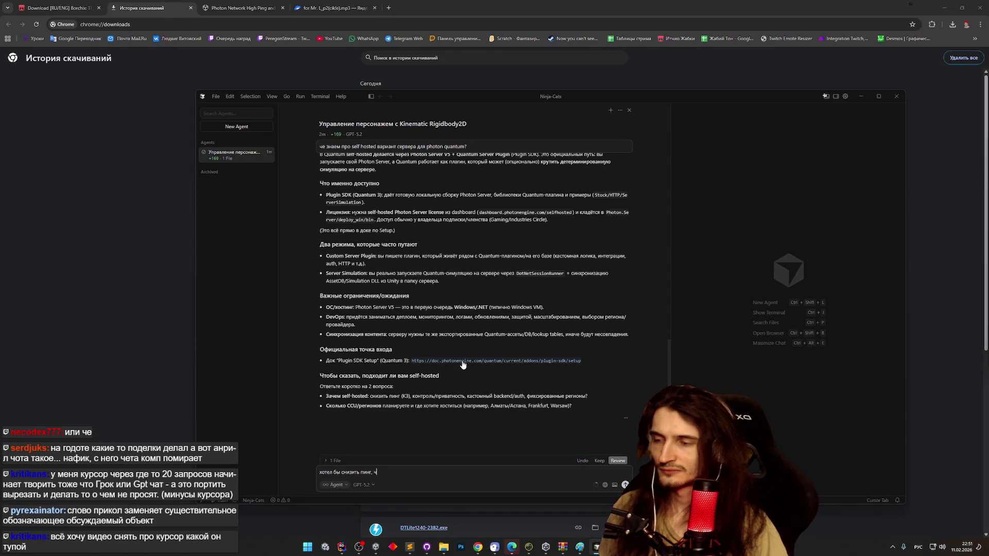
- Finish and send the follow-up asking whether there are free ways to lower ping
type("сть")
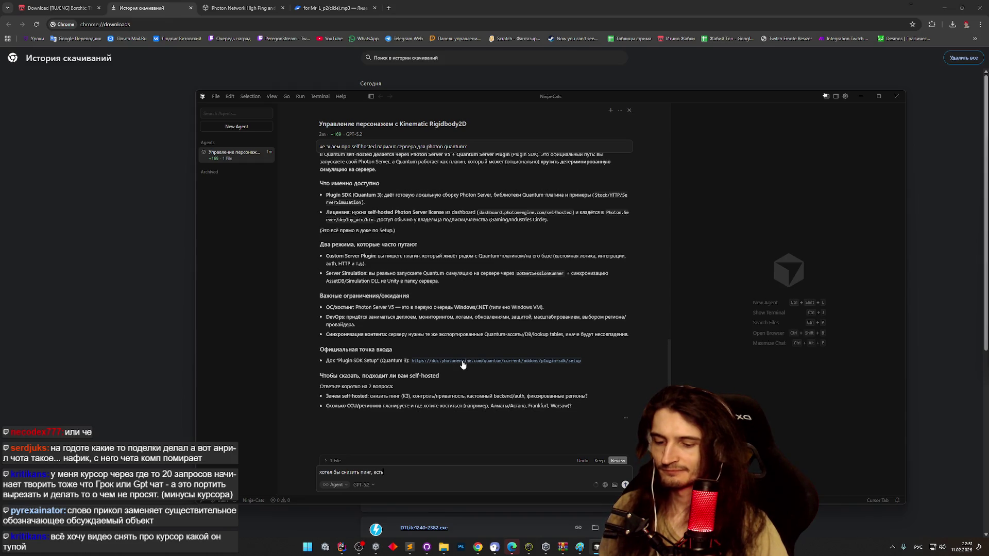
type(" бесплатный варки?")
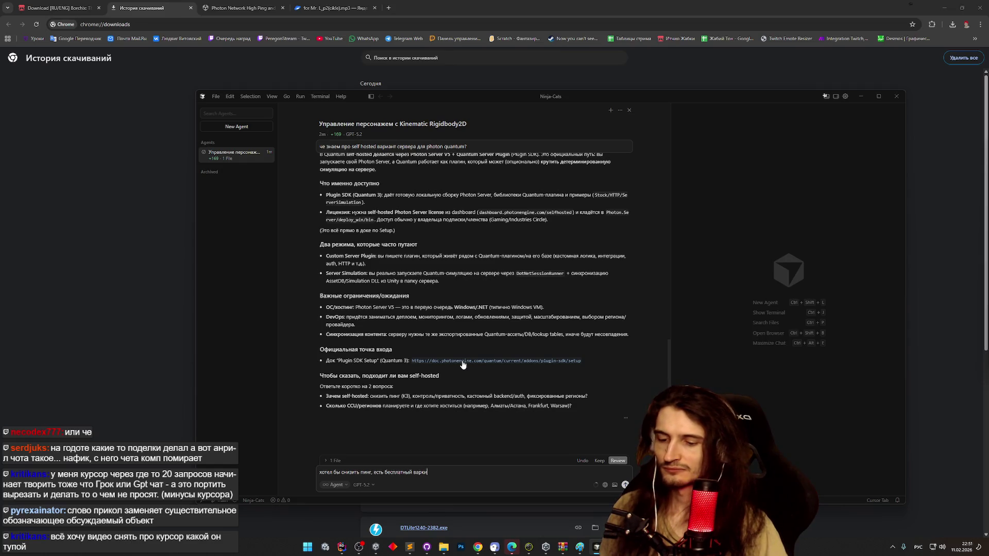
key("Return")
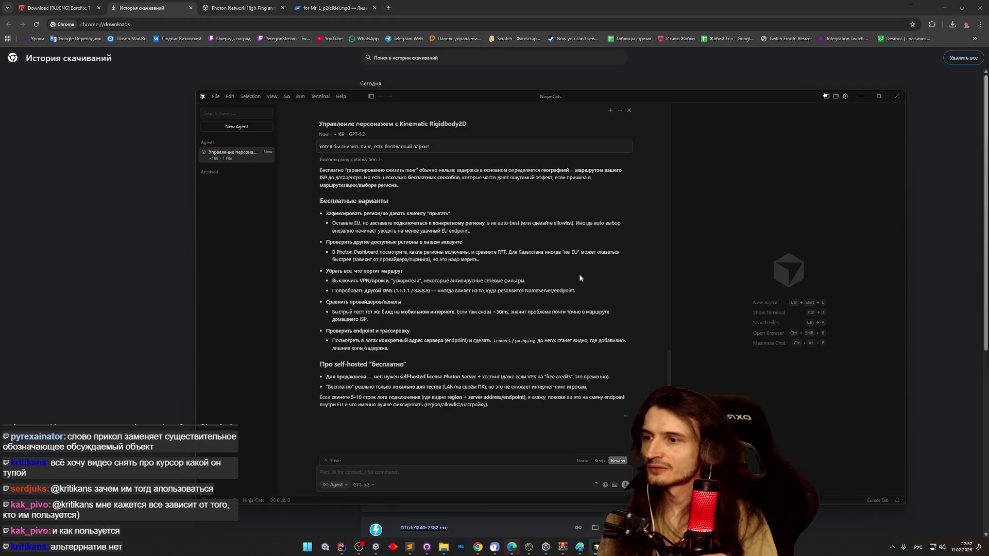
left_click(242, 8)
- Open Chrome's full browsing history from the main menu
left_click(980, 25)
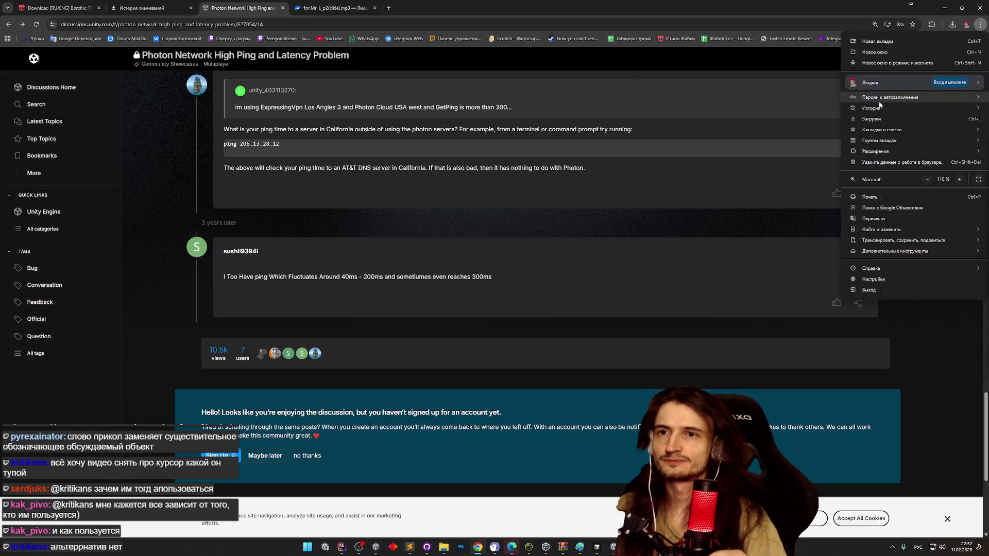
mouse_move(876, 109)
left_click(829, 108)
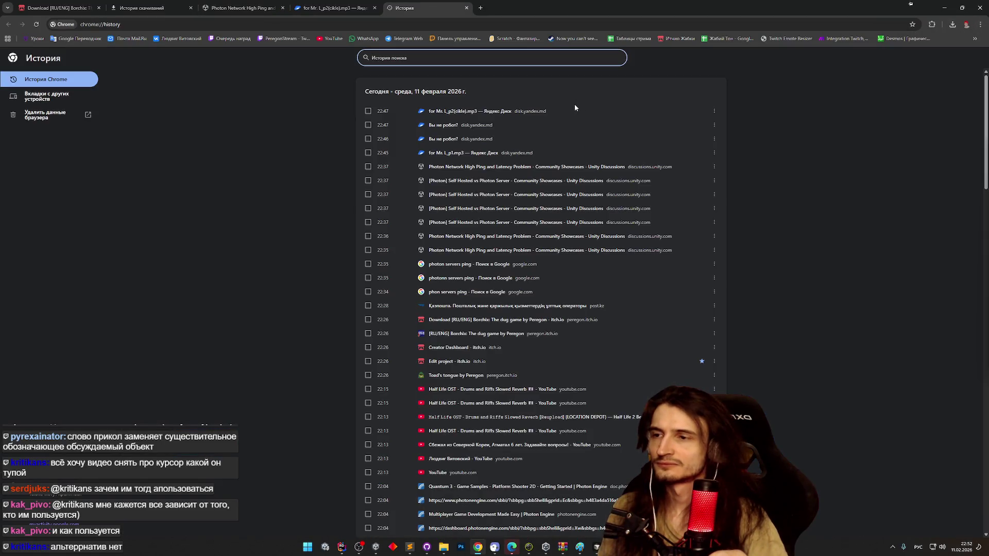
scroll(302, 218, "down", 7)
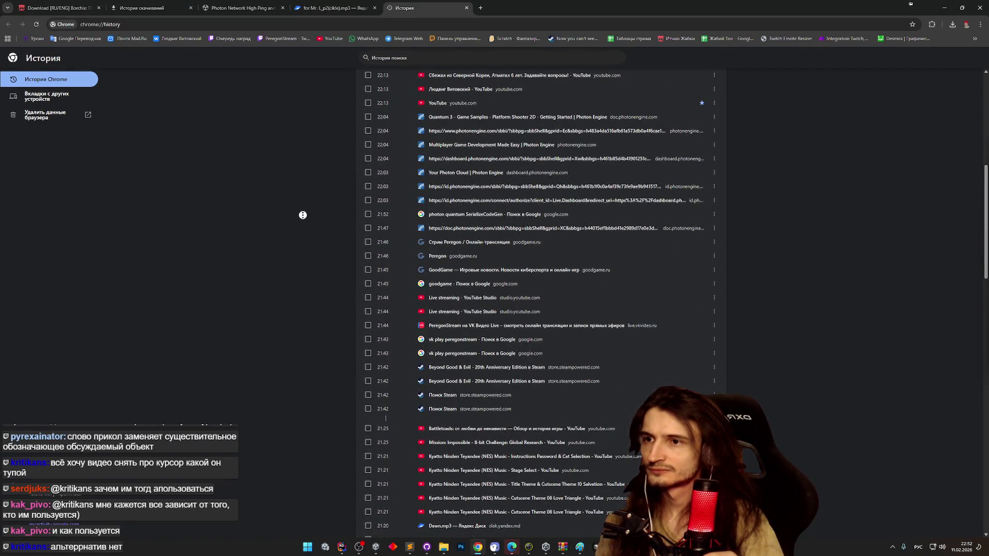
scroll(307, 209, "up", 1)
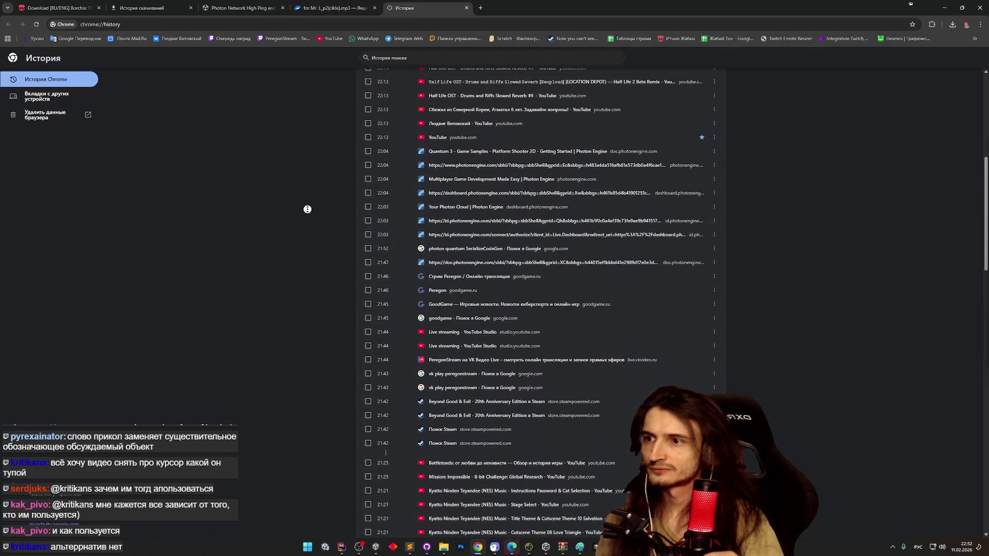
- Find and reopen the 'Deterministic Multiplayer Engine | Photon Quantum' page from the history list
middle_click(308, 209)
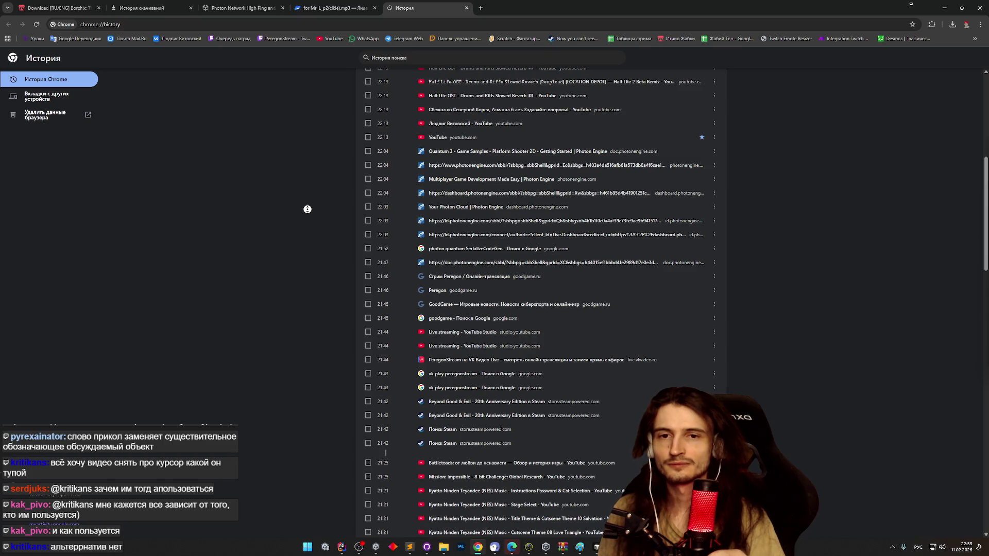
scroll(314, 197, "up", 1)
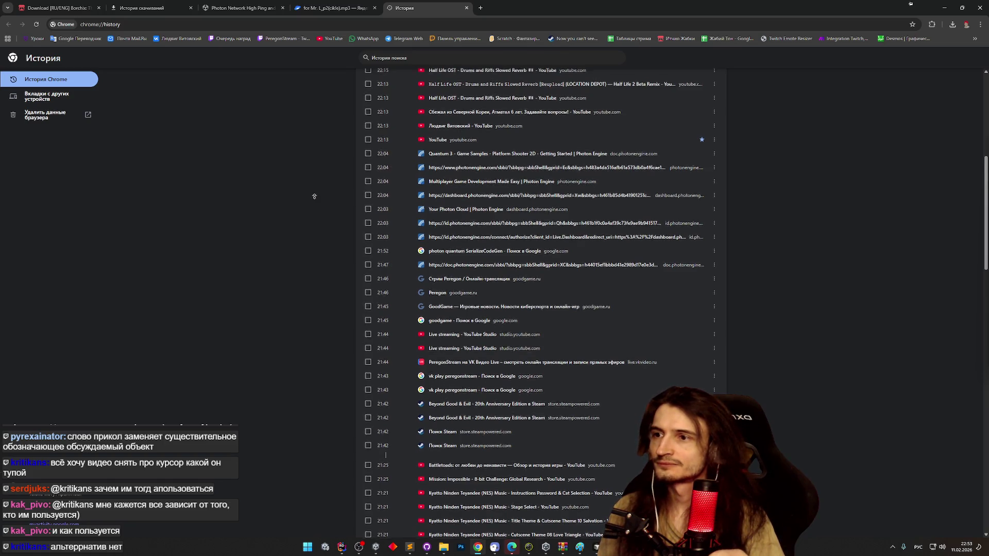
scroll(314, 197, "up", 2)
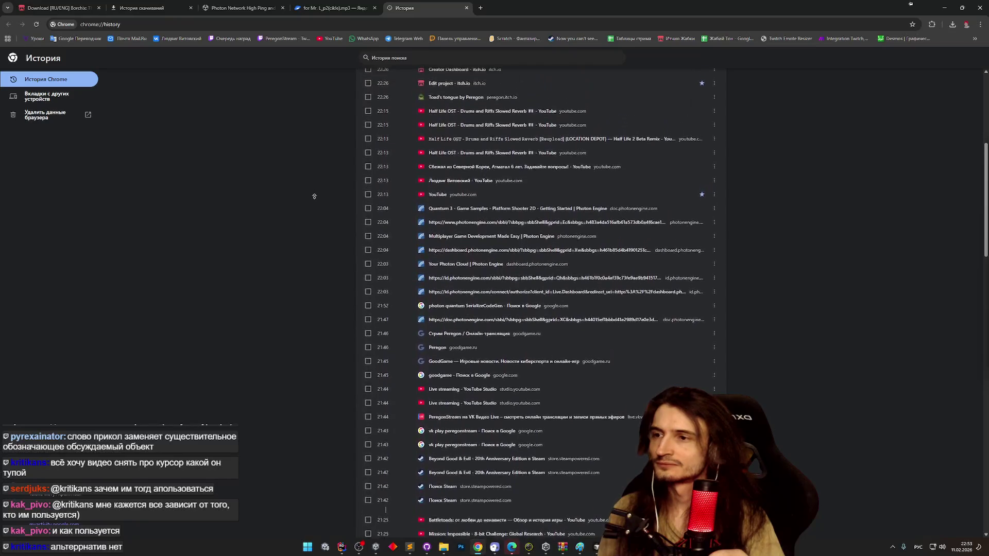
scroll(315, 198, "up", 2)
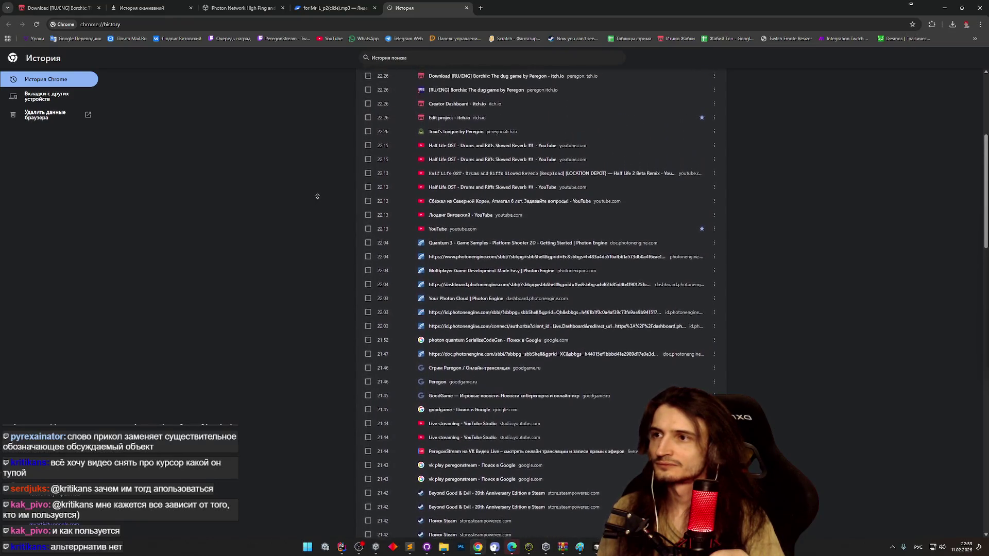
scroll(335, 220, "down", 10)
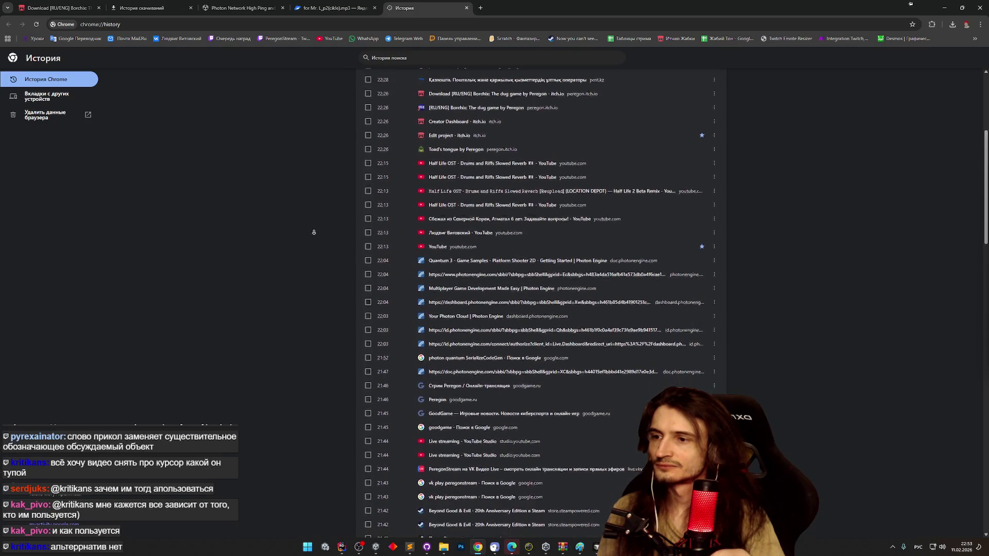
scroll(335, 219, "down", 7)
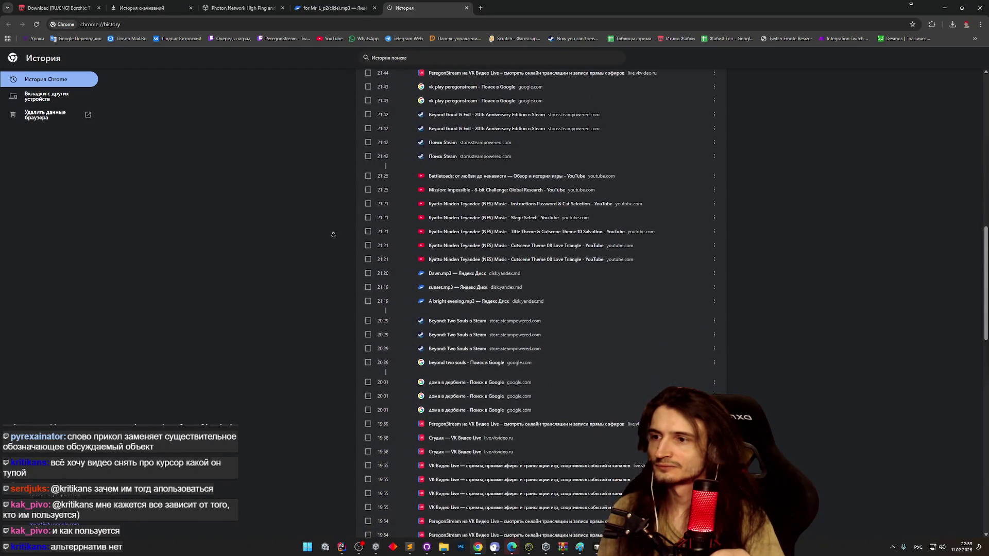
scroll(329, 277, "down", 9)
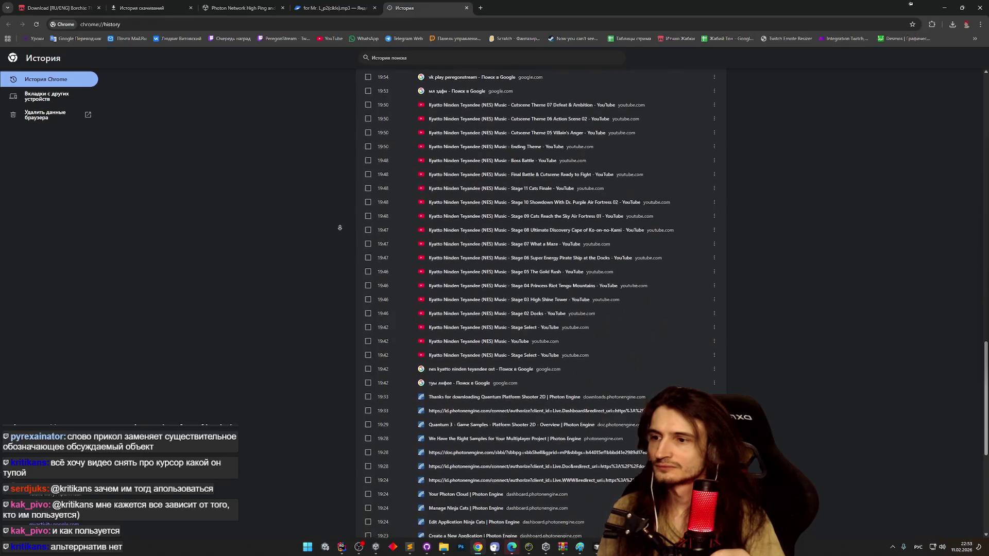
scroll(343, 222, "down", 4)
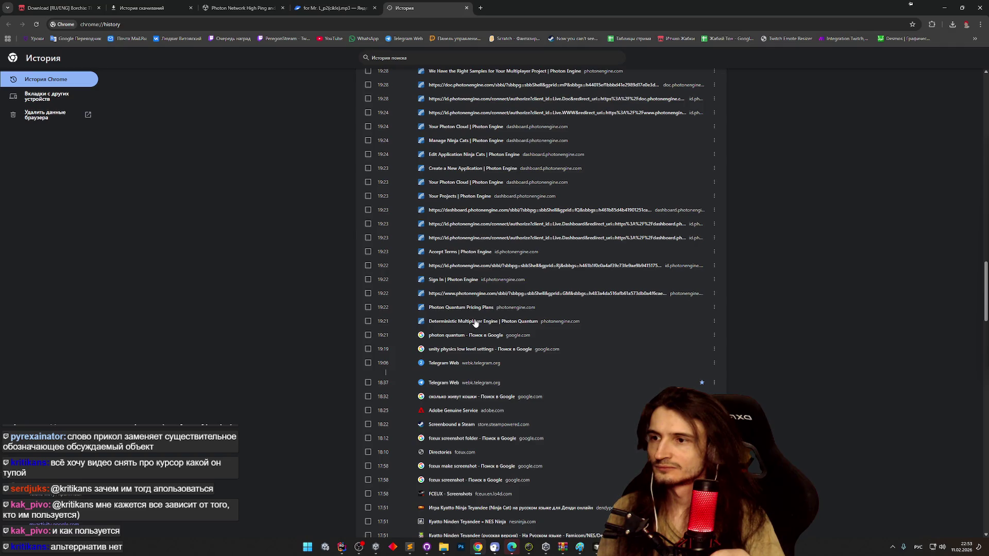
left_click(475, 322)
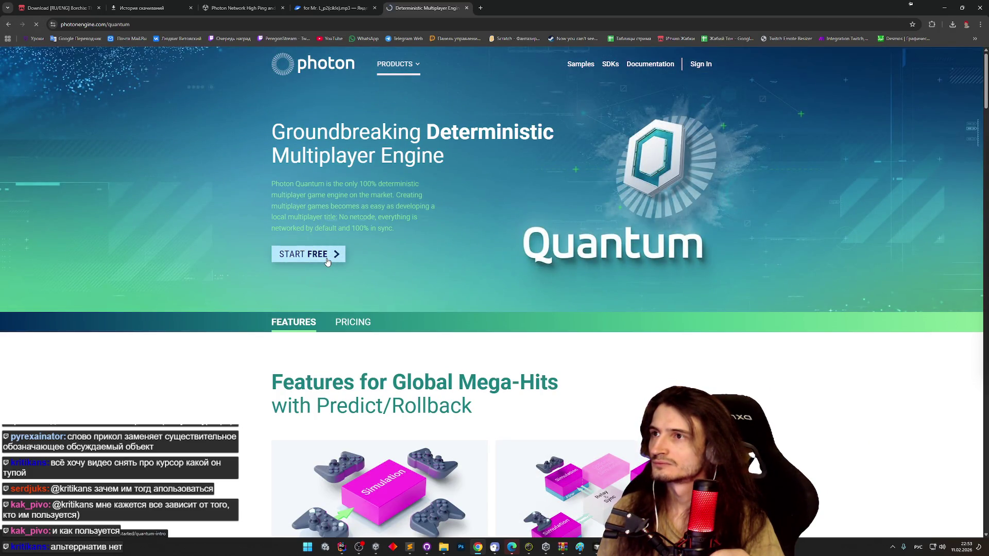
- Go via START FREE to the docs' Game Samples > Platform Shooter 2D > Overview page
left_click(326, 261)
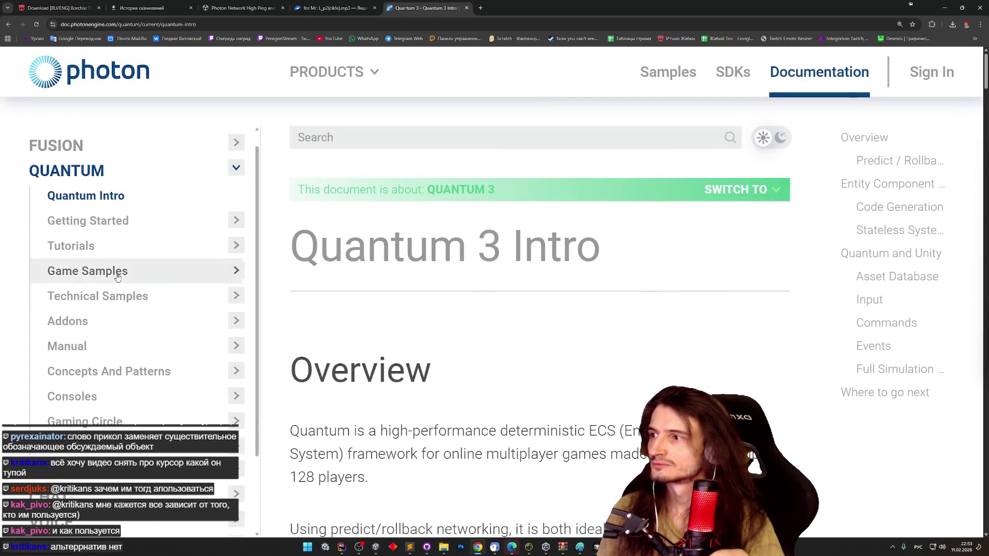
left_click(238, 272)
scroll(180, 296, "down", 1)
left_click(132, 308)
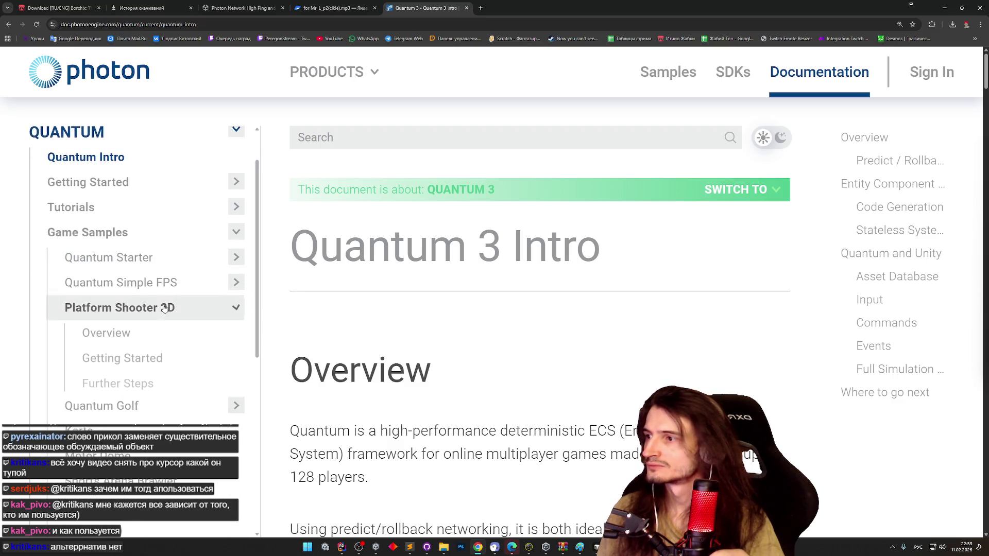
left_click(133, 335)
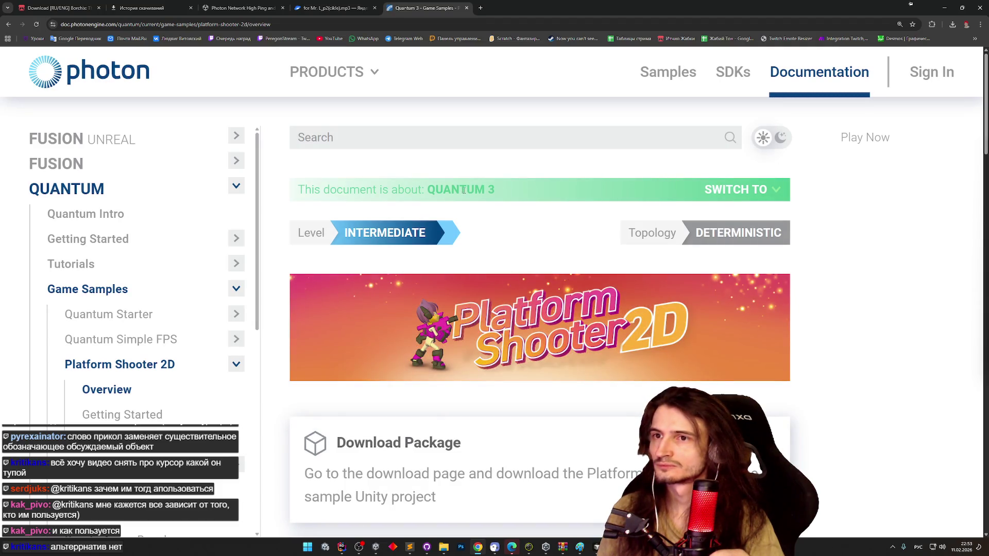
- Scroll through the Platform Shooter 2D overview and select its page address
scroll(512, 301, "down", 7)
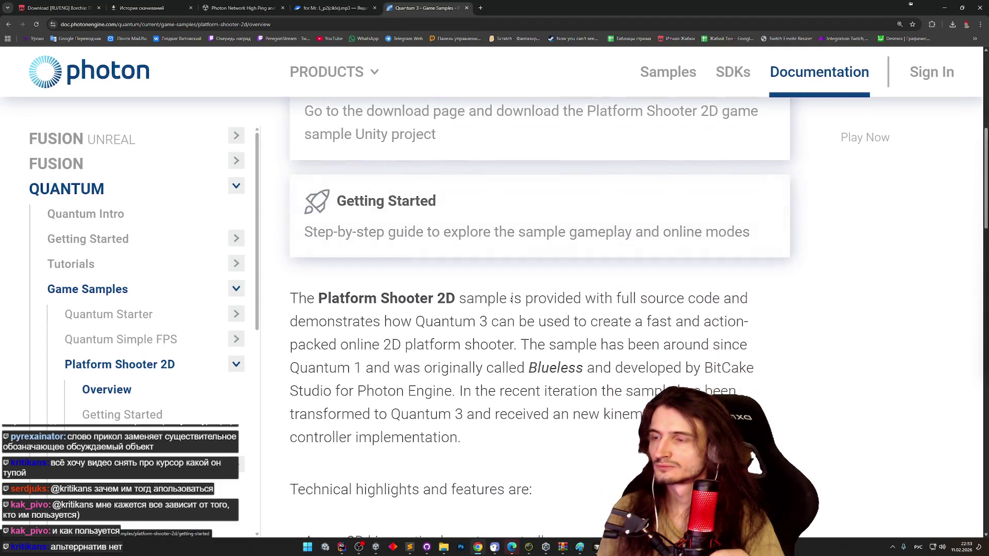
scroll(511, 301, "down", 18)
scroll(534, 233, "up", 1)
key("ctrl+l")
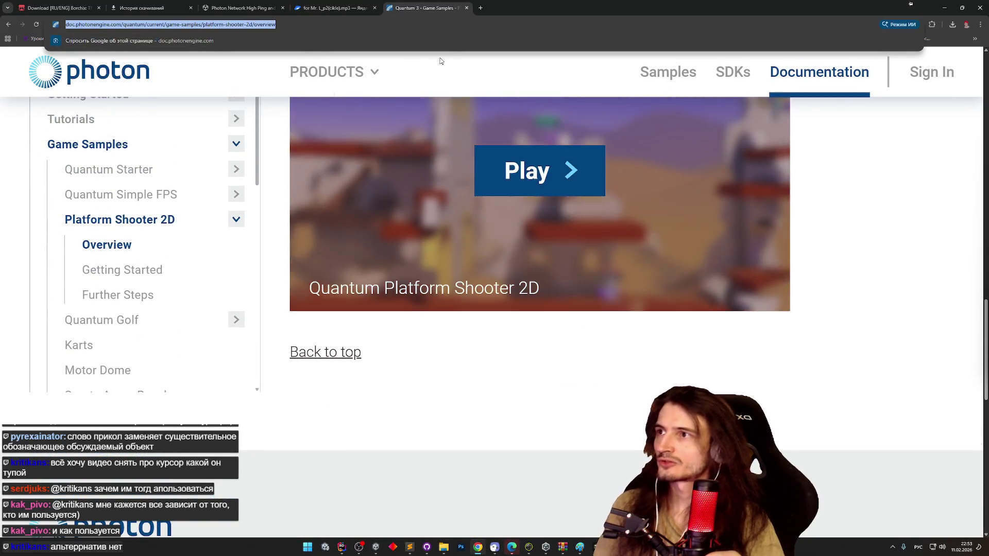
key("Escape")
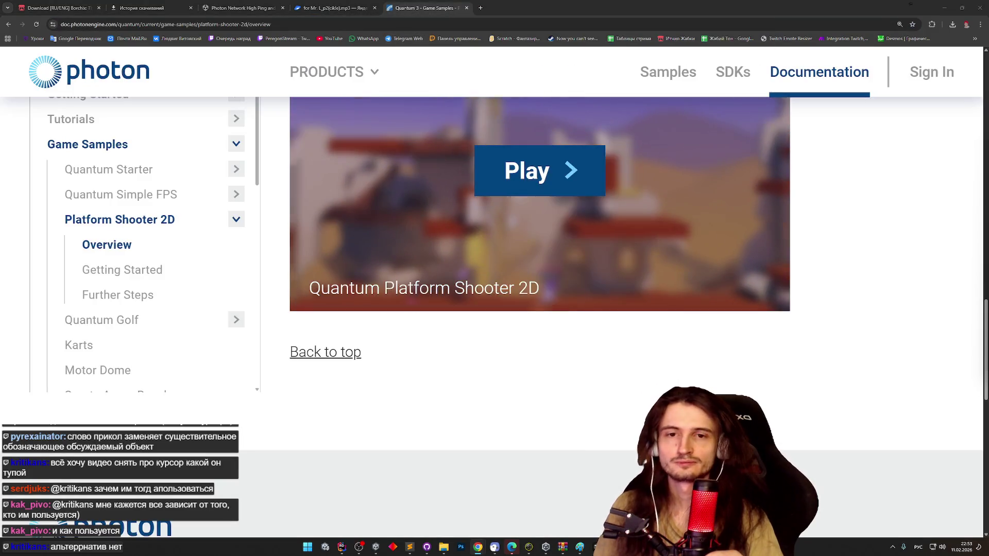
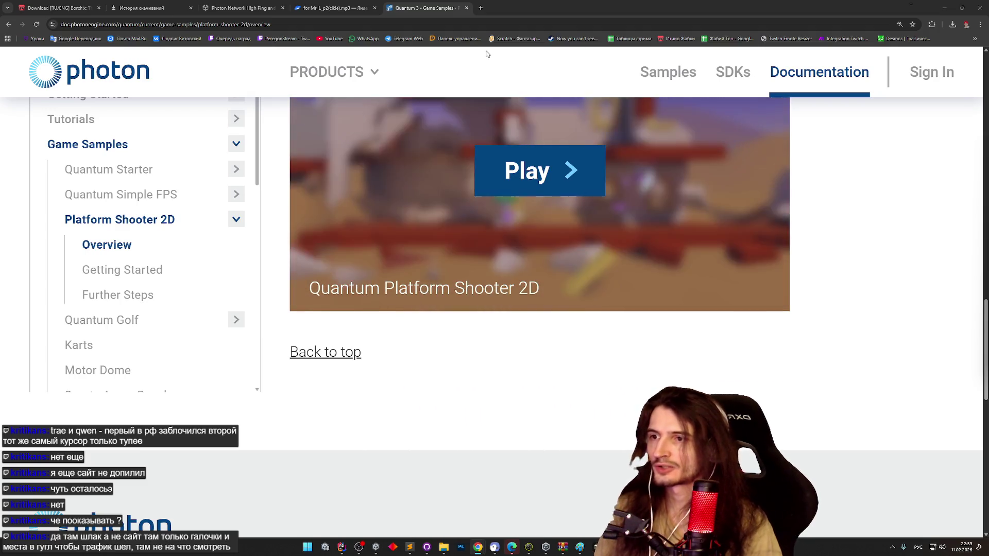
- Play the Platform Shooter 2D web demo online, starting a match and briefly shooting and jumping
left_click(542, 164)
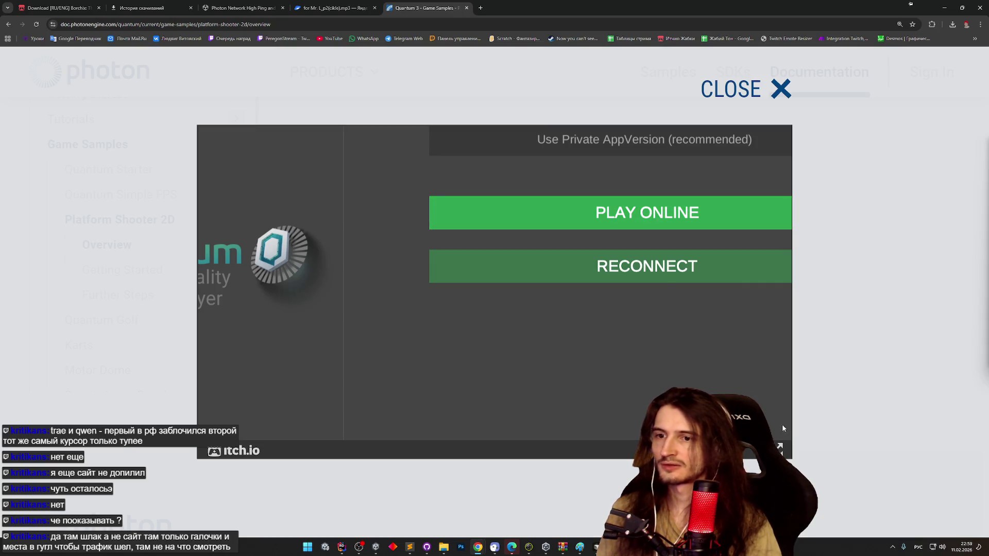
left_click(779, 447)
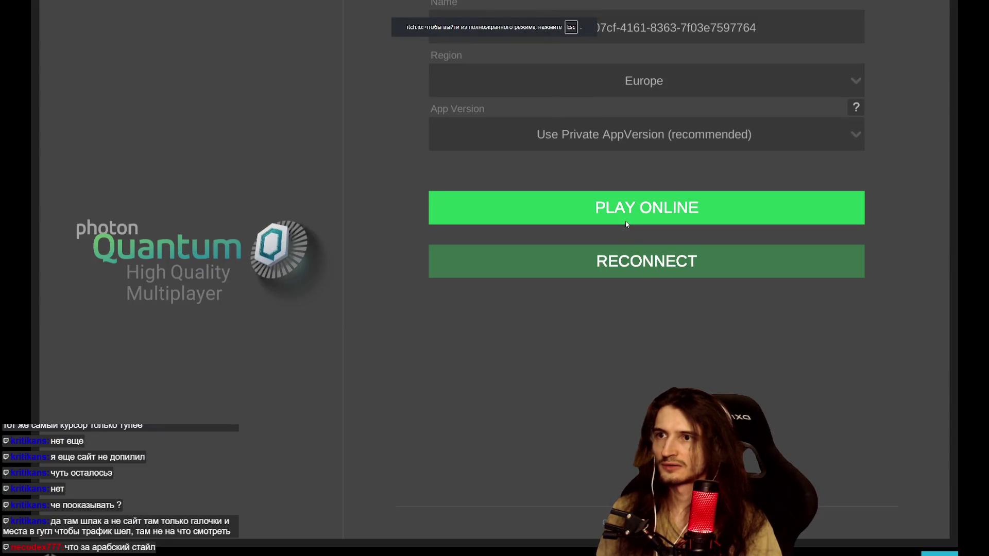
left_click(626, 224)
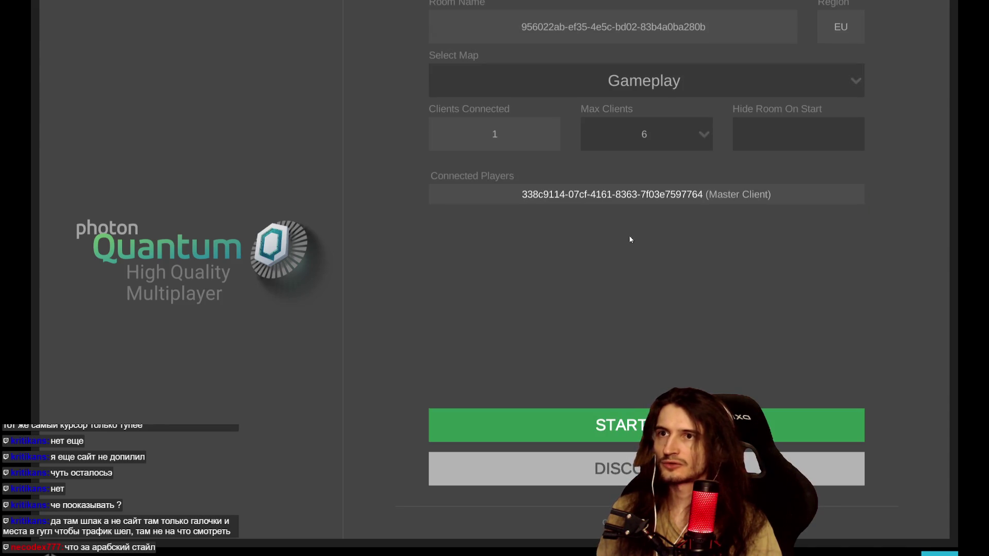
left_click(634, 425)
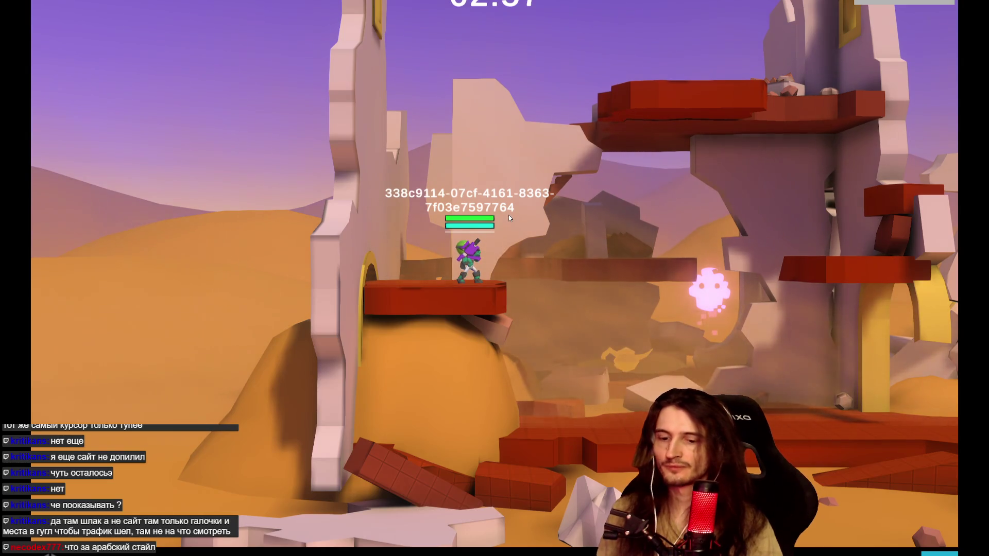
key("Escape")
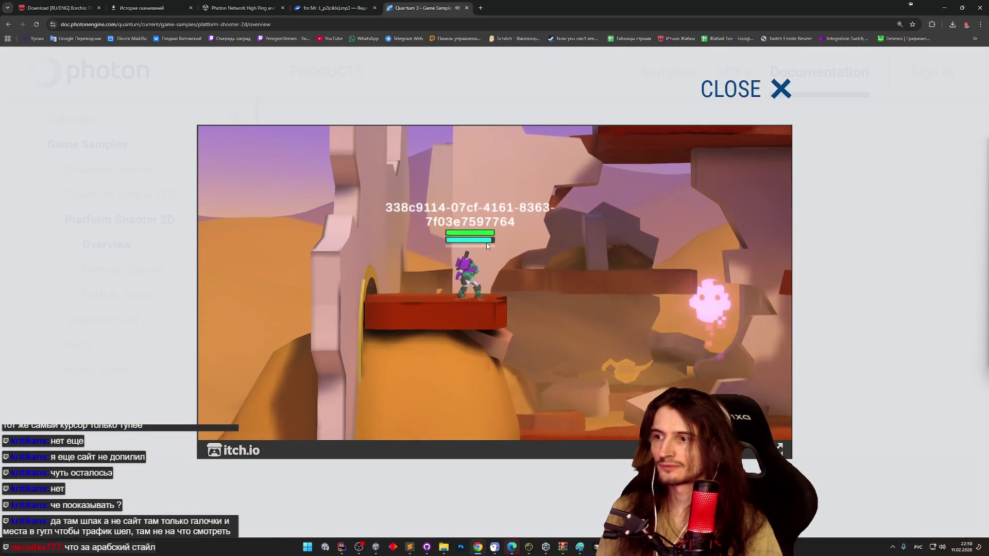
left_click(486, 251)
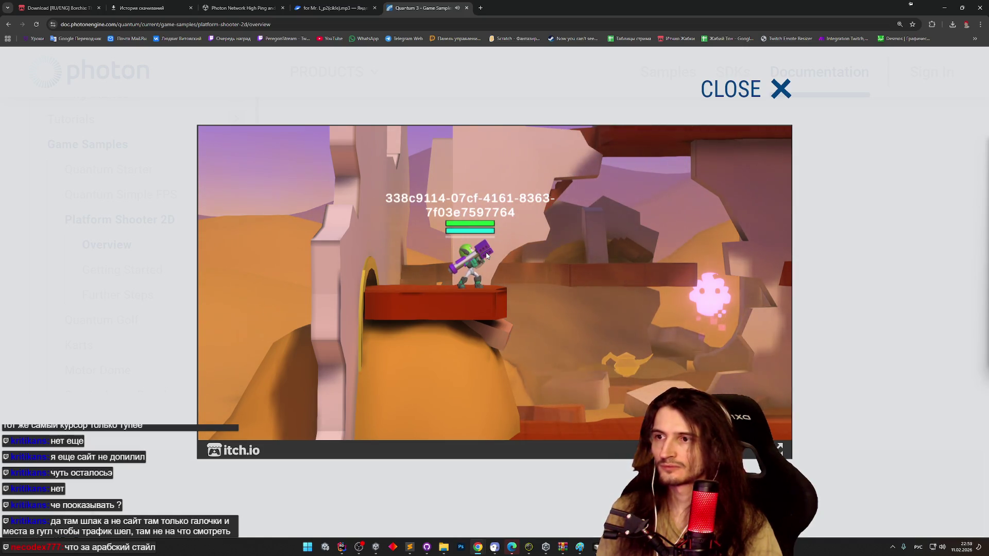
key("space")
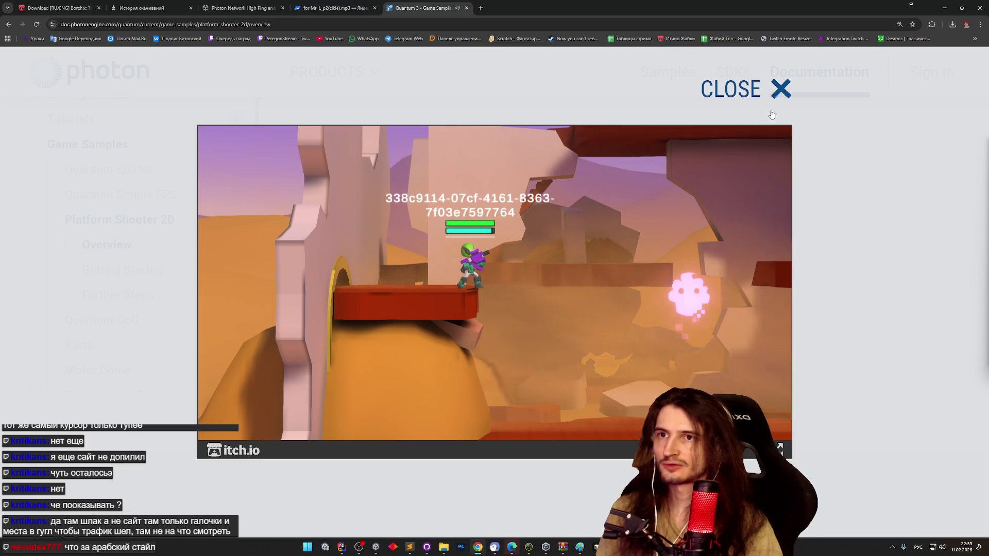
- Close the demo, scroll back up the Photon docs page and return to Unity
left_click(781, 89)
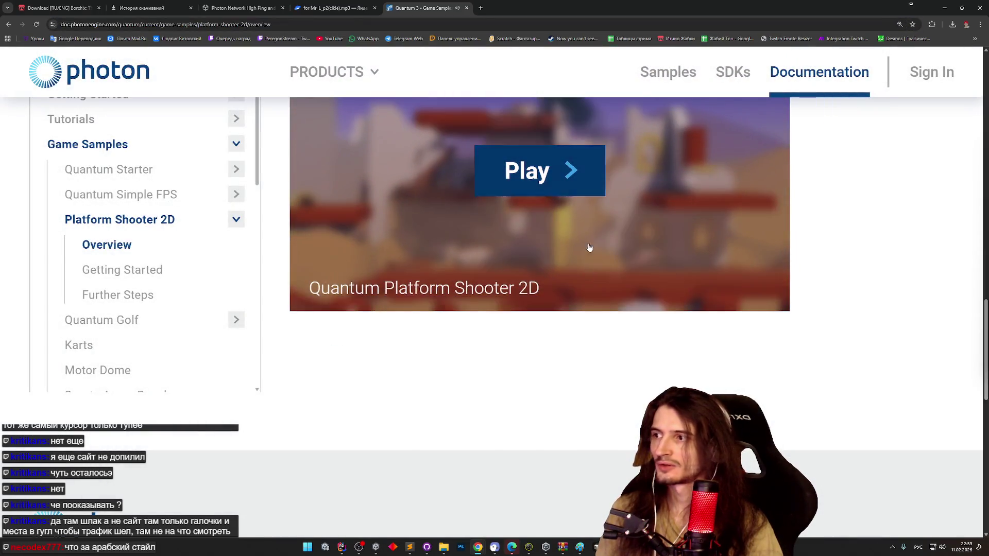
scroll(845, 153, "up", 10)
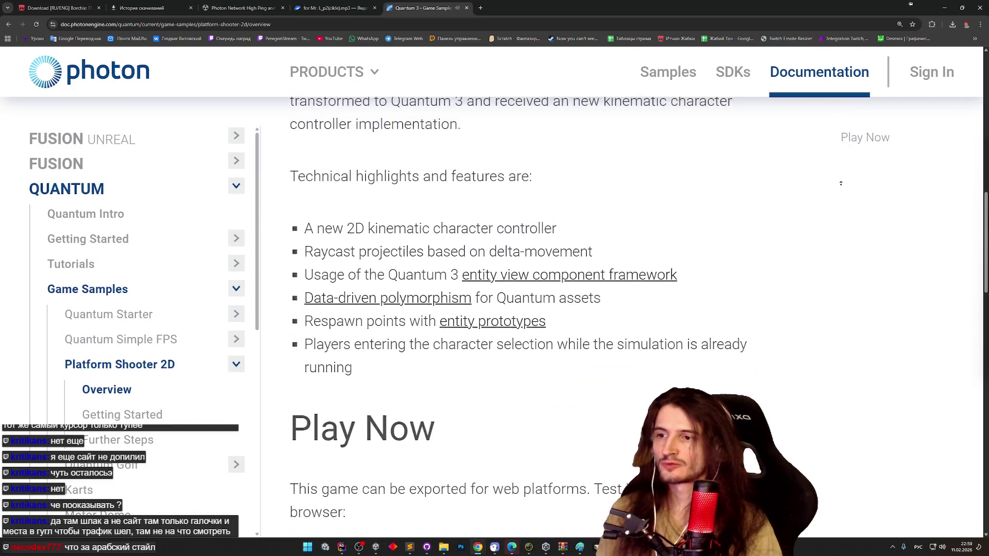
scroll(845, 153, "up", 8)
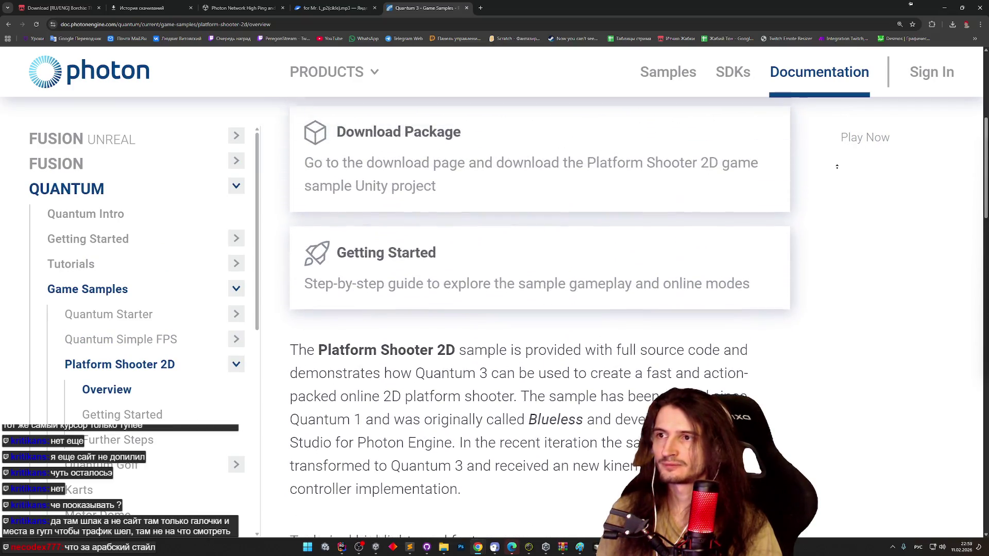
scroll(837, 166, "up", 3)
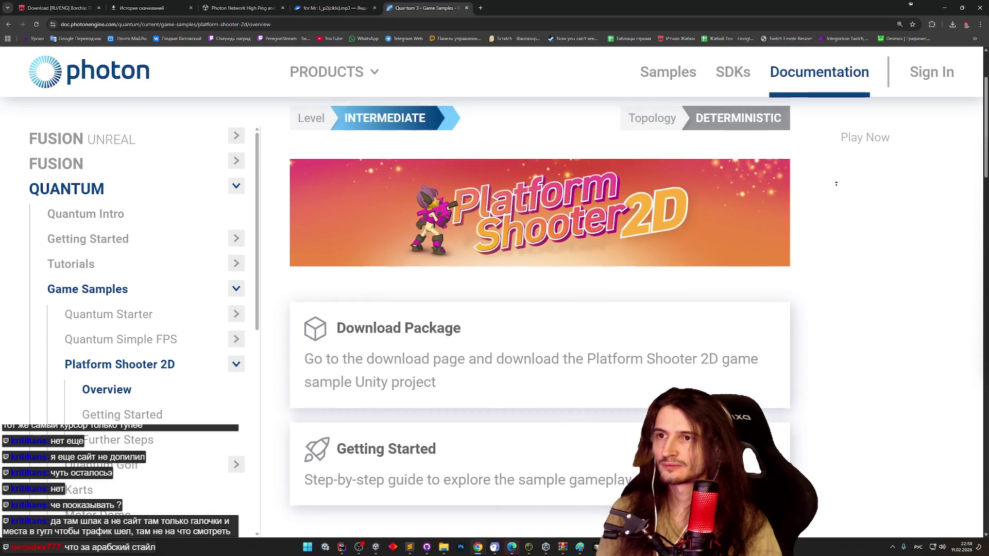
scroll(836, 184, "up", 2)
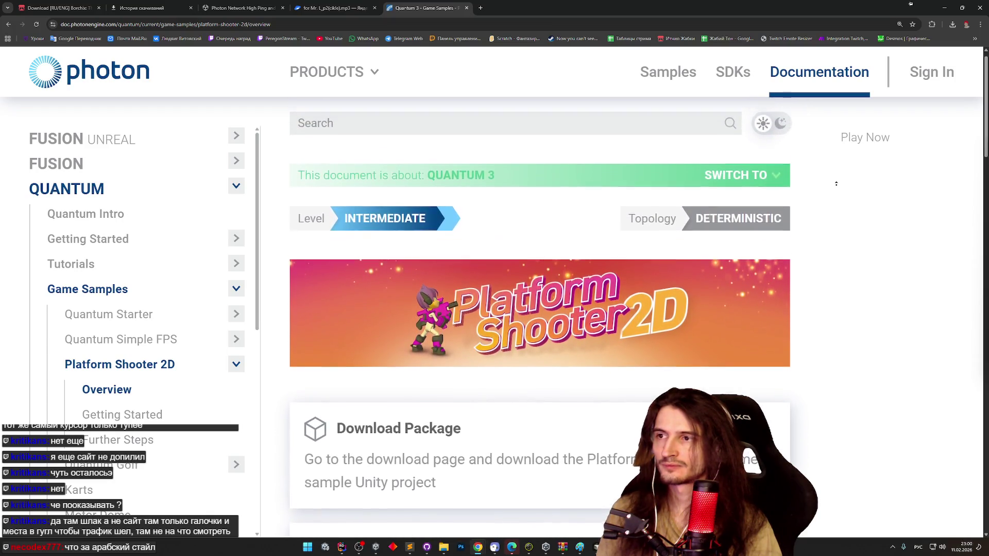
key("alt+Tab")
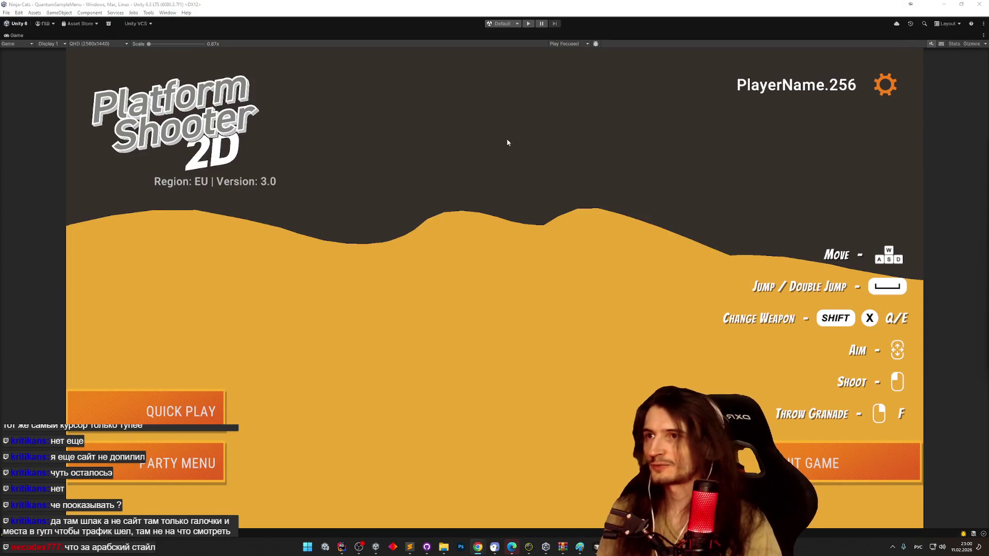
- Select Web in File > Build Profiles and request the missing Web module through Unity Hub
left_click(6, 13)
left_click(25, 83)
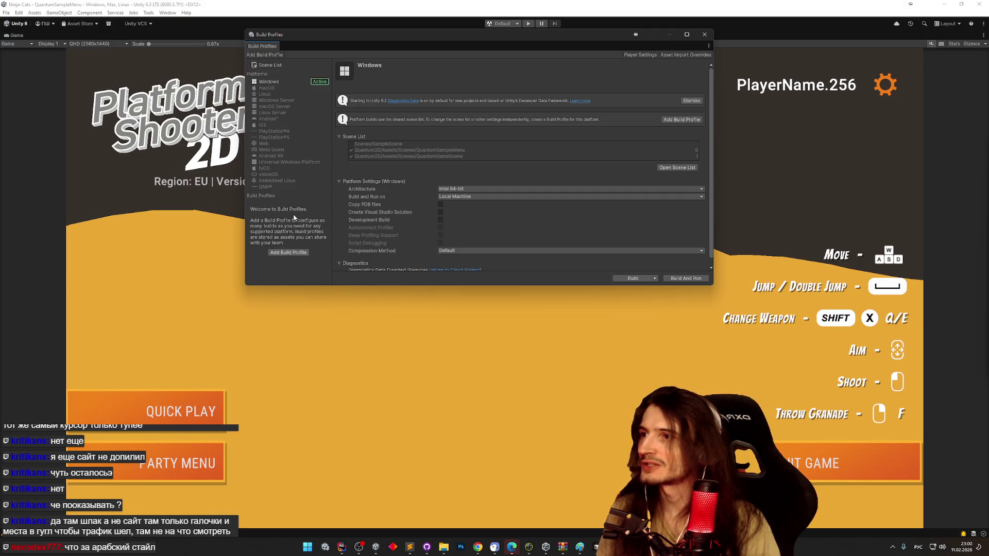
left_click(292, 143)
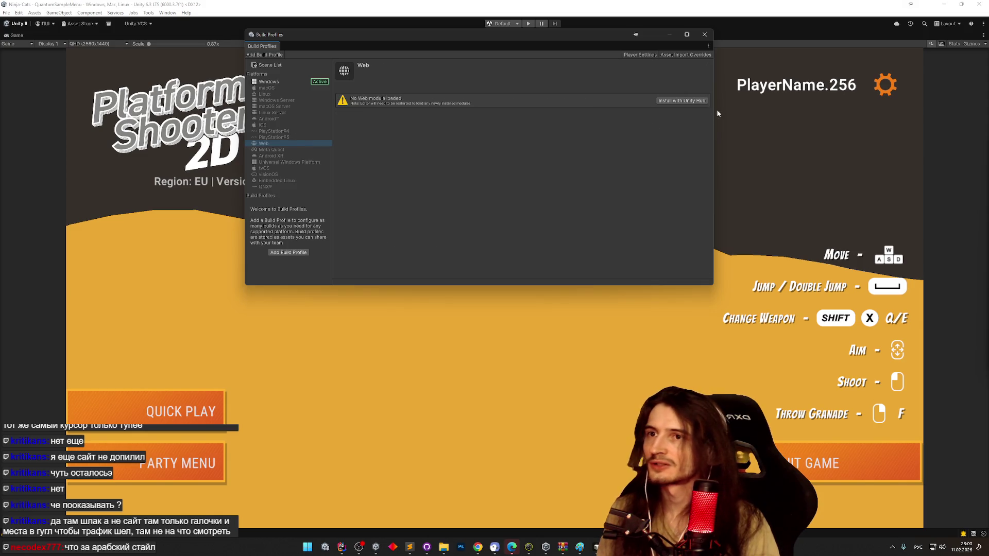
left_click(669, 101)
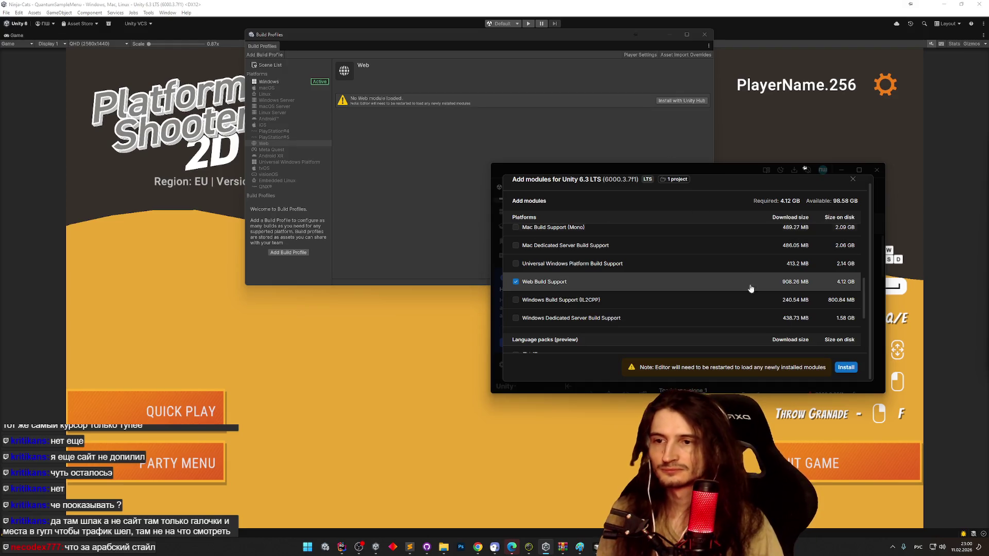
- Install Web Build Support for Unity 6.3 LTS, check its download progress, then return to Chrome
left_click(847, 366)
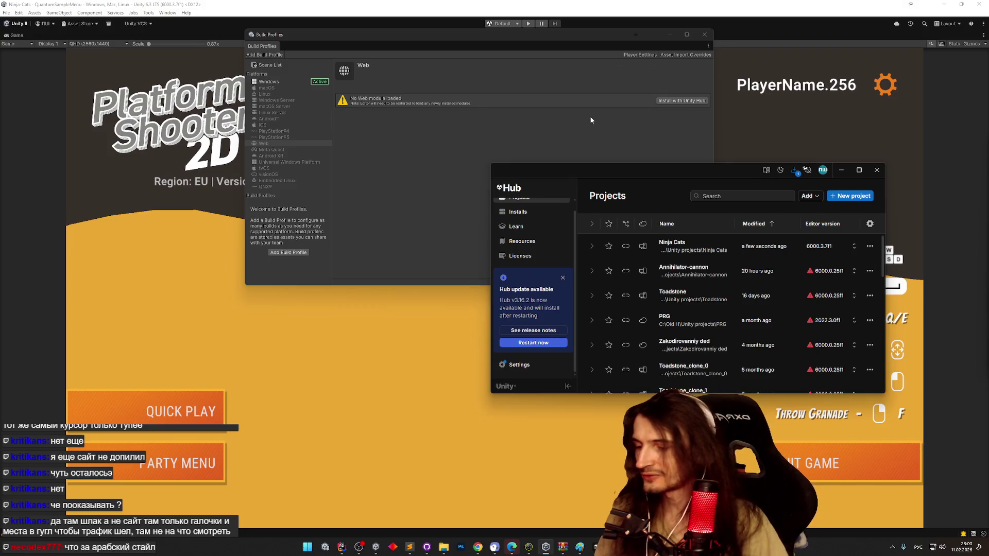
left_click(794, 170)
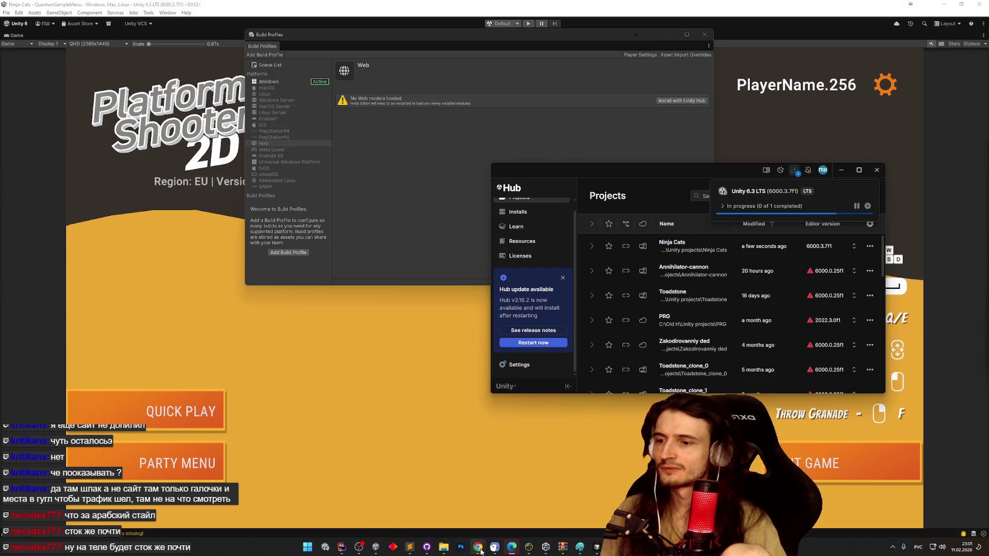
mouse_move(478, 547)
left_click(457, 520)
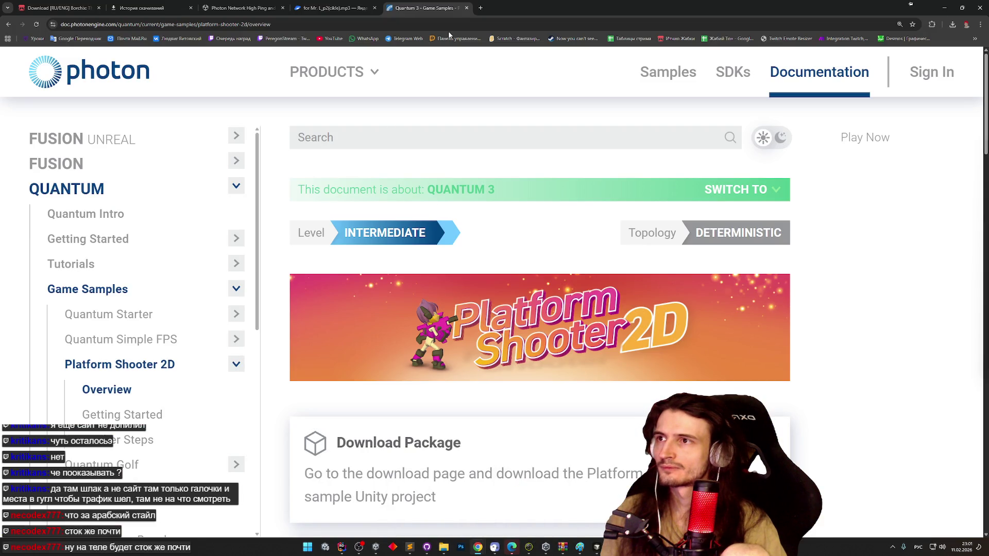
- Search 'photon engine servers location' in a new tab and open the Photon Regions documentation
left_click(480, 8)
type("photo")
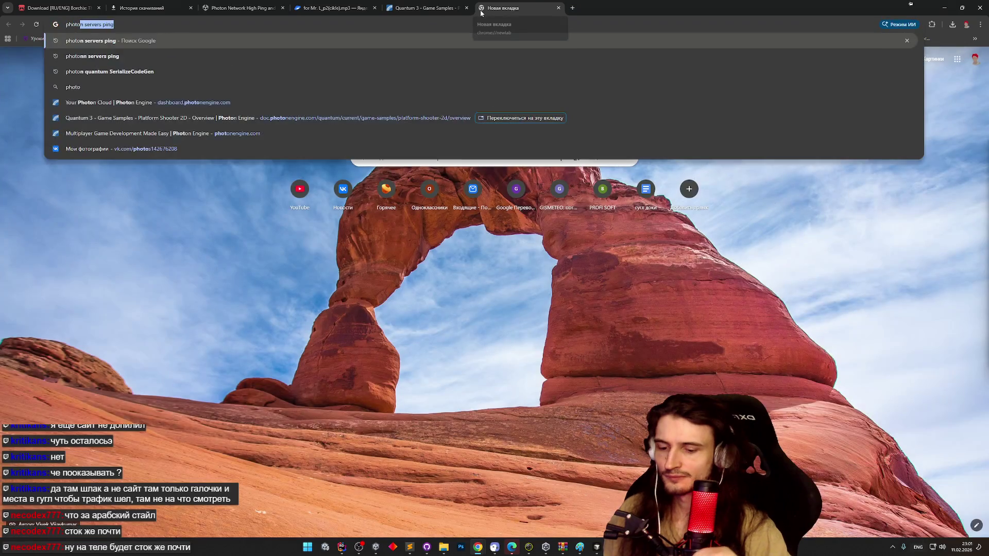
type("n engin")
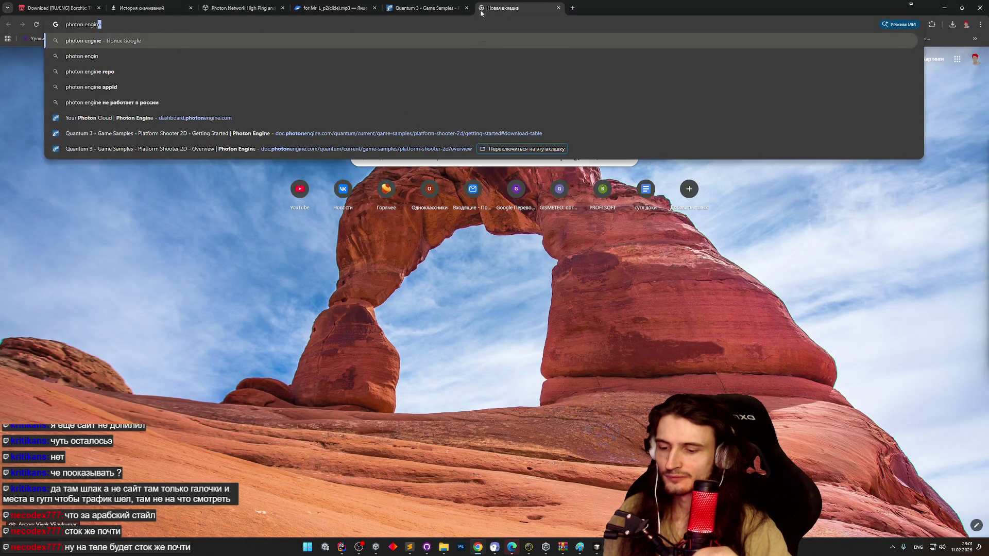
type("e servers location")
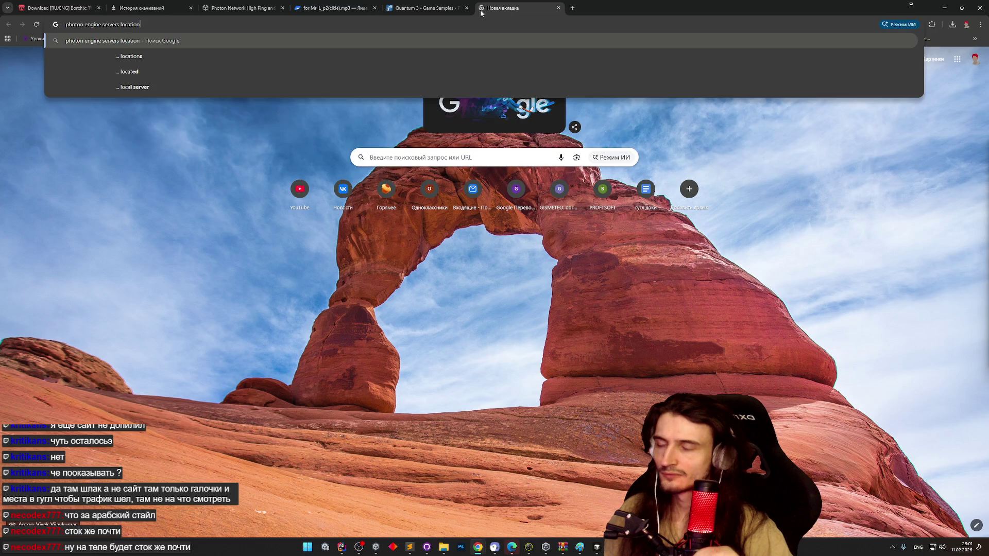
key("Return")
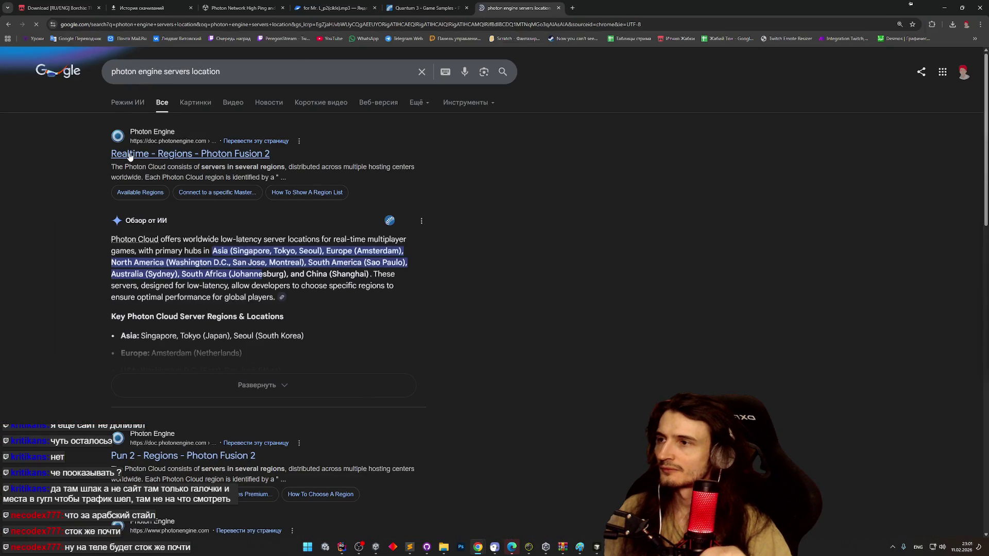
left_click(128, 157)
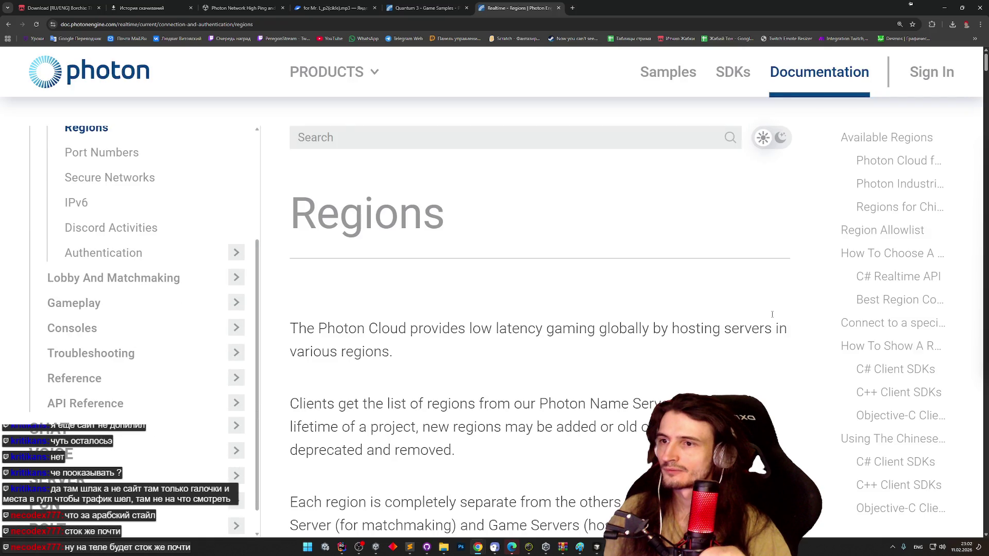
- Read through the region tables, Best Region Considerations and Client SDK sections, then return to Unity
scroll(772, 314, "down", 10)
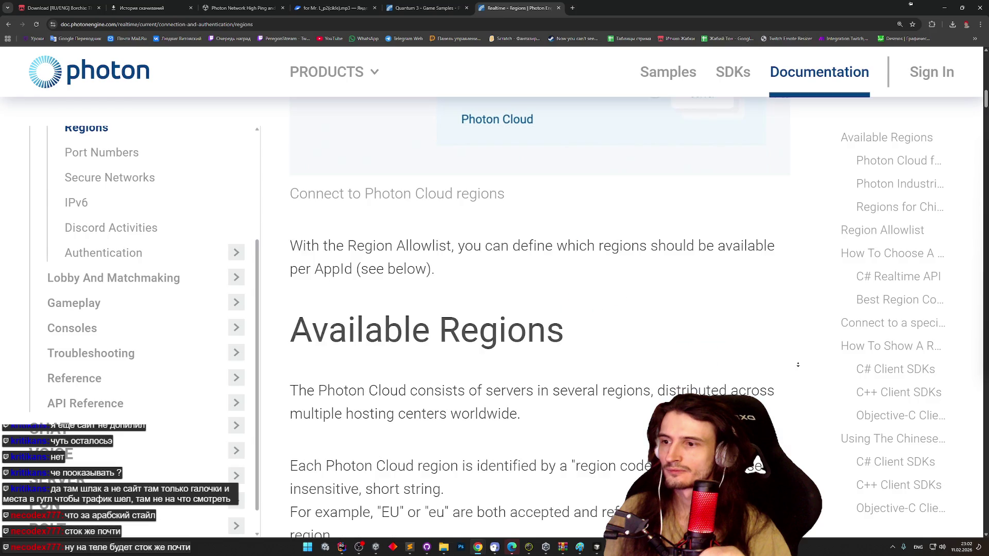
scroll(798, 365, "down", 5)
scroll(789, 242, "down", 2)
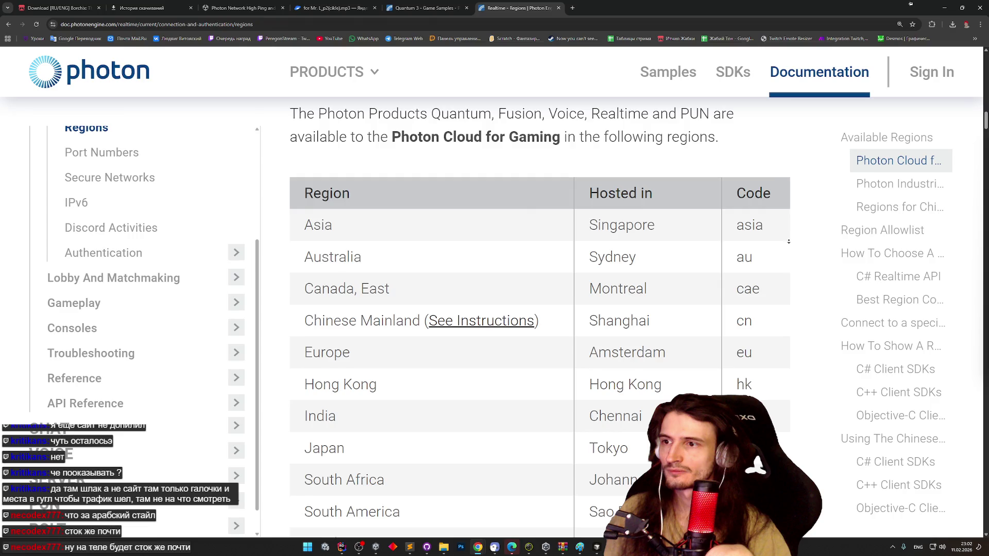
scroll(788, 241, "down", 4)
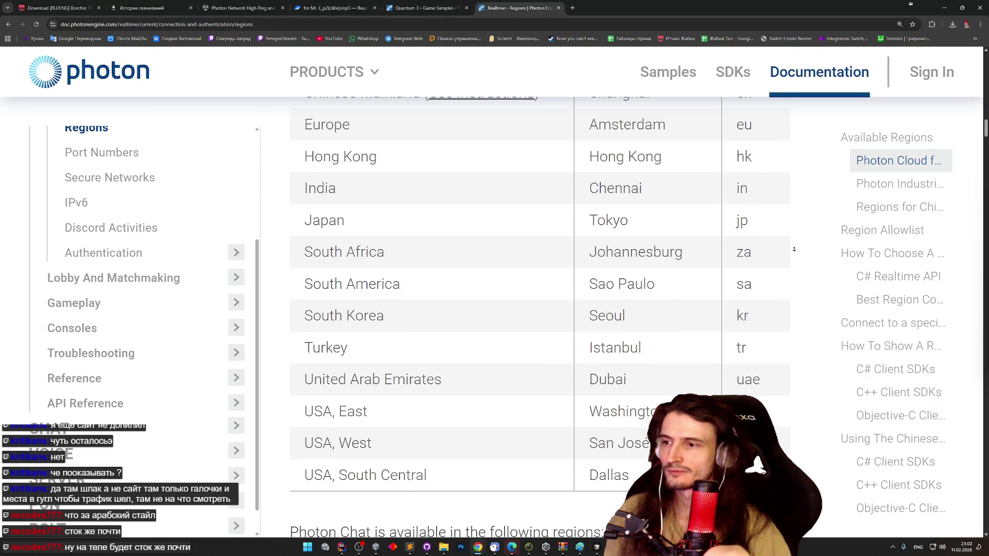
scroll(794, 250, "down", 2)
scroll(794, 254, "down", 3)
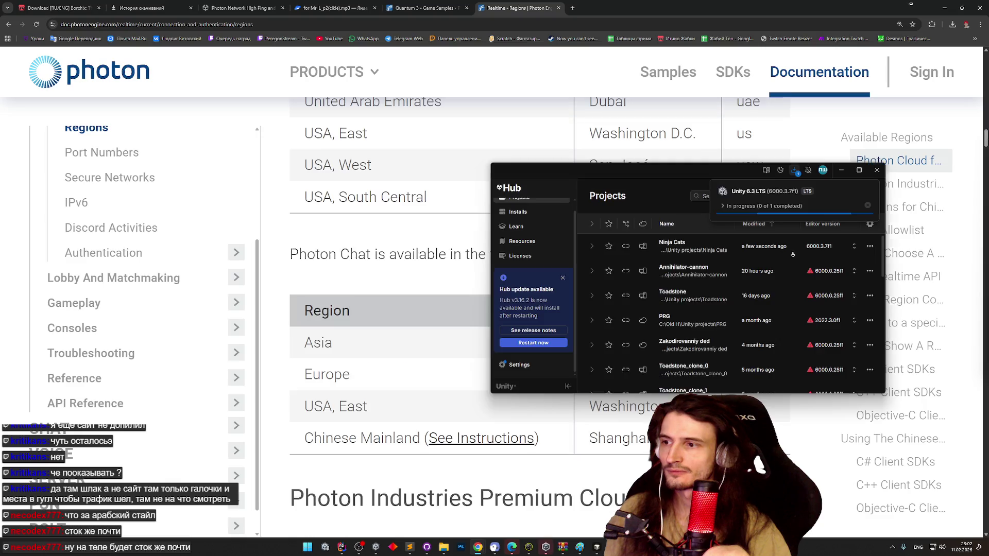
scroll(793, 254, "down", 2)
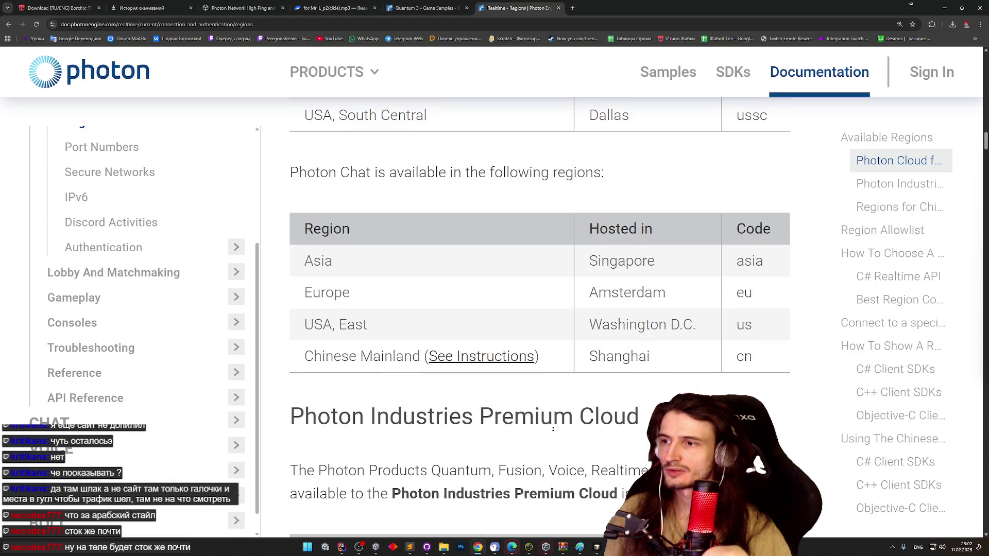
scroll(554, 429, "down", 5)
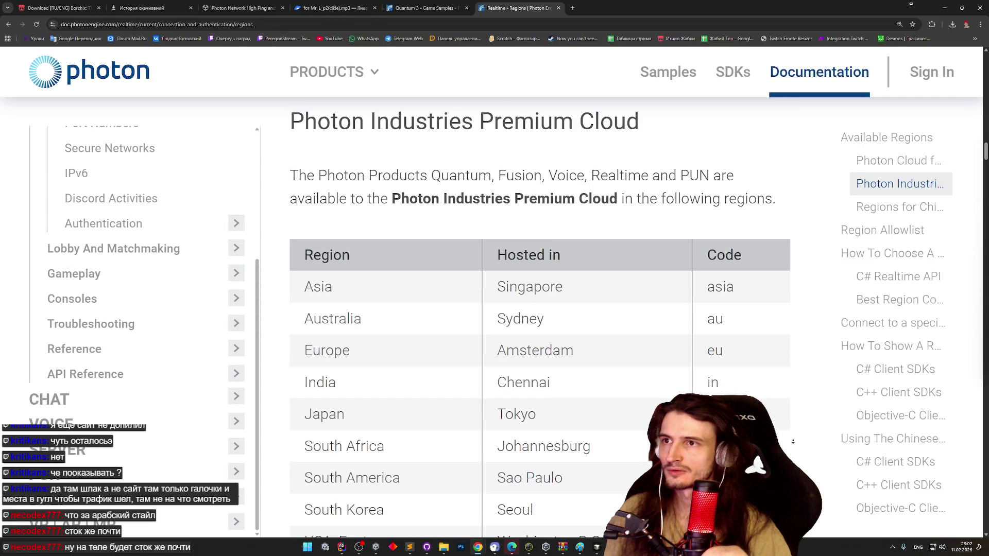
scroll(793, 441, "down", 5)
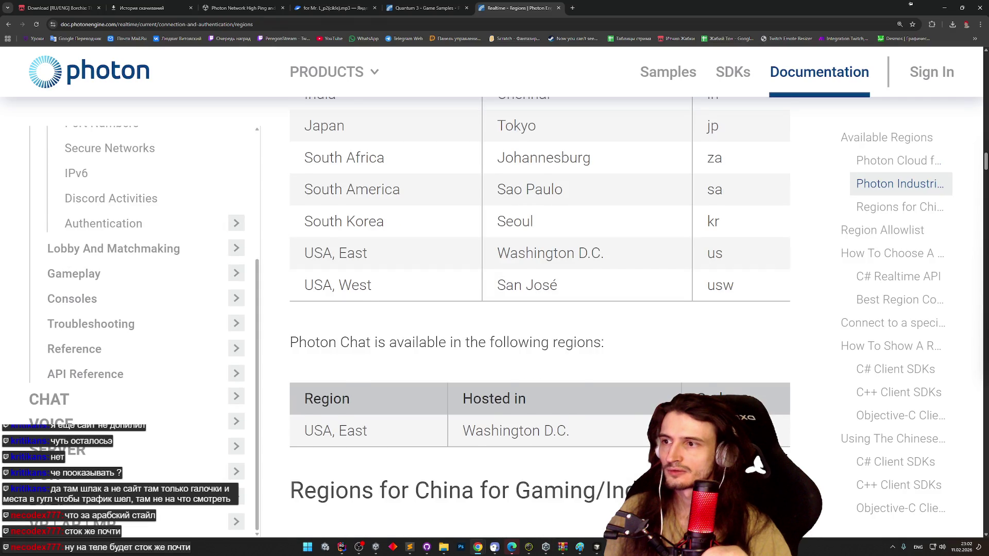
scroll(539, 309, "up", 2)
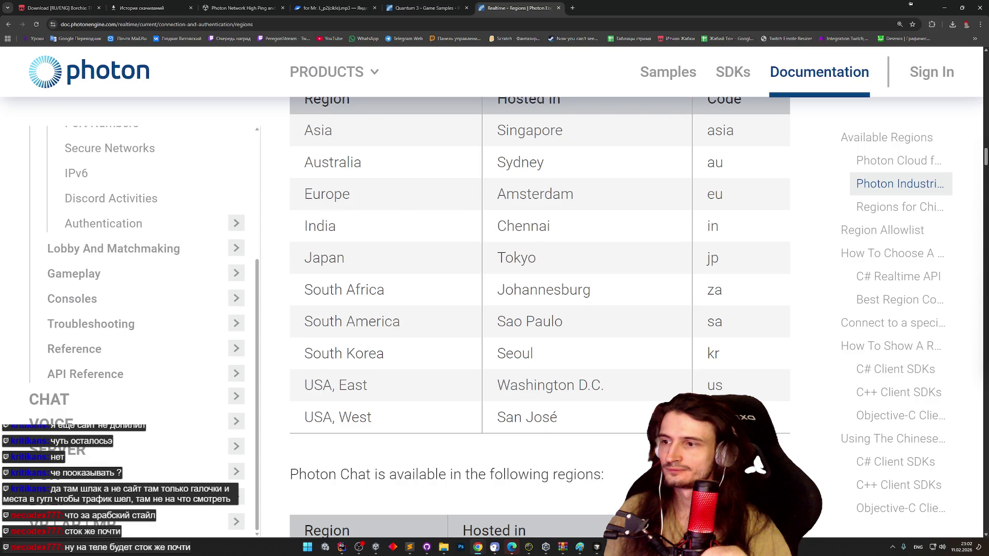
scroll(756, 466, "down", 10)
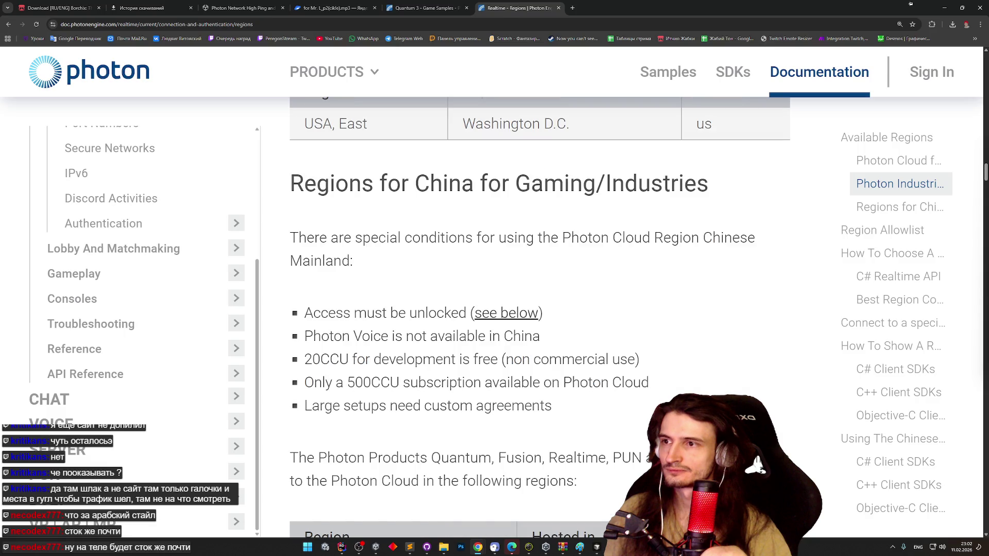
scroll(756, 466, "down", 10)
scroll(755, 466, "down", 8)
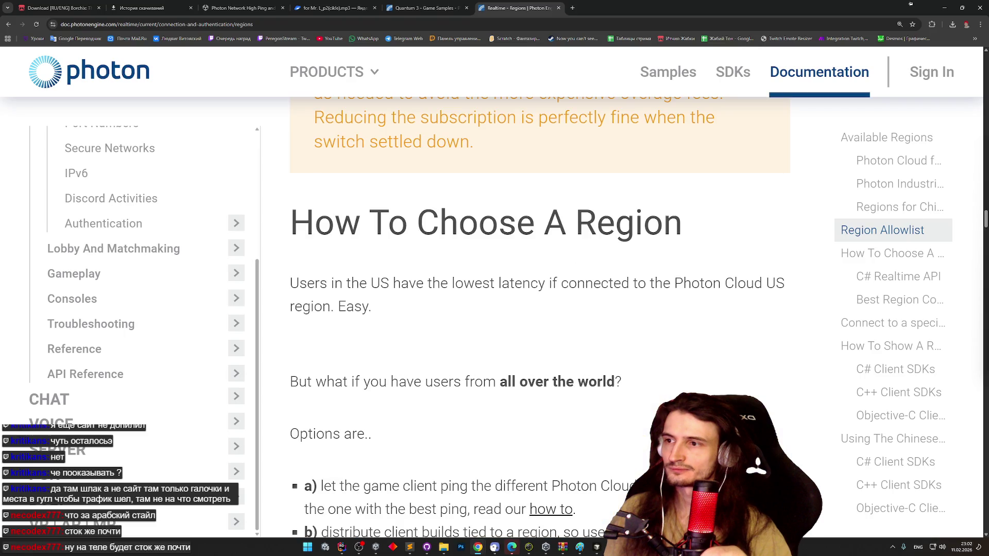
scroll(756, 466, "down", 10)
scroll(756, 466, "down", 8)
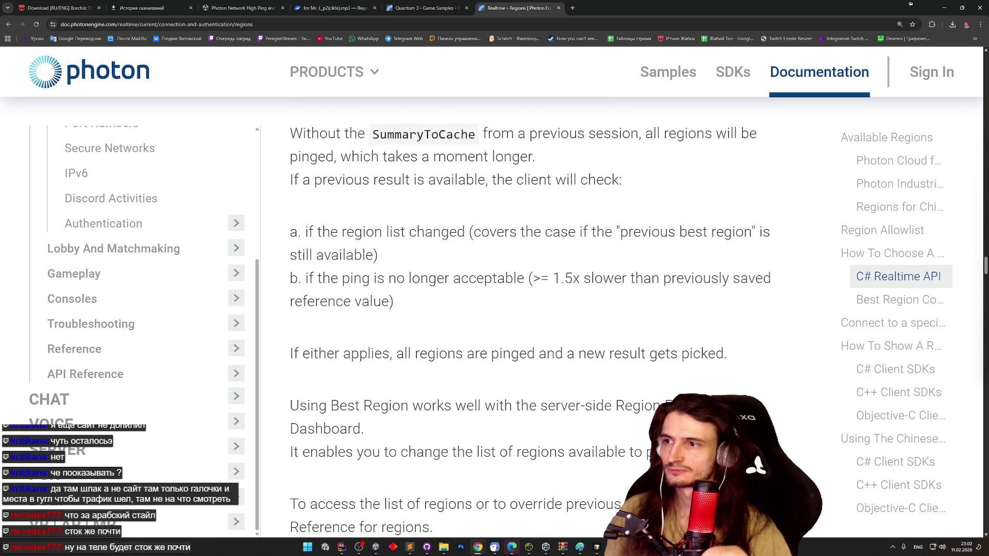
scroll(755, 467, "down", 8)
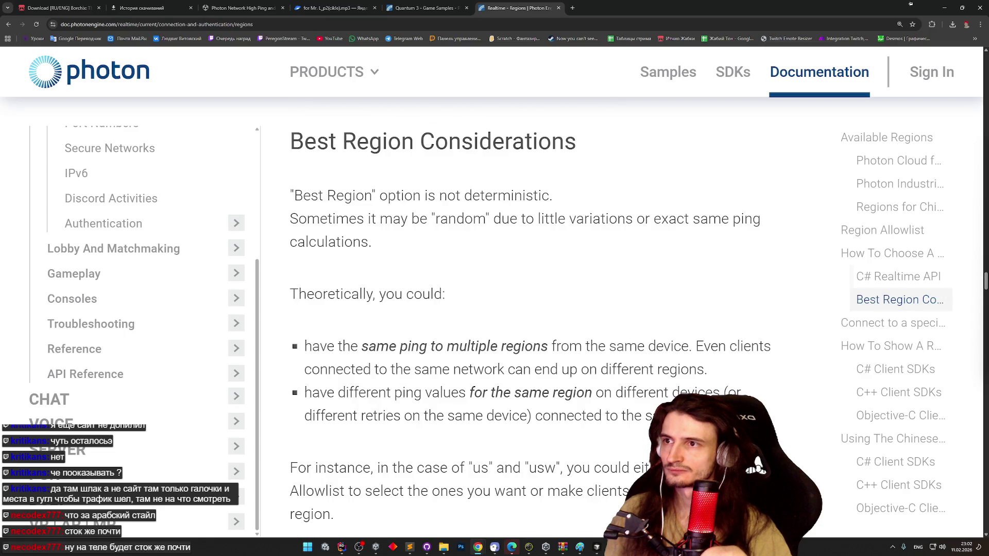
scroll(755, 466, "down", 8)
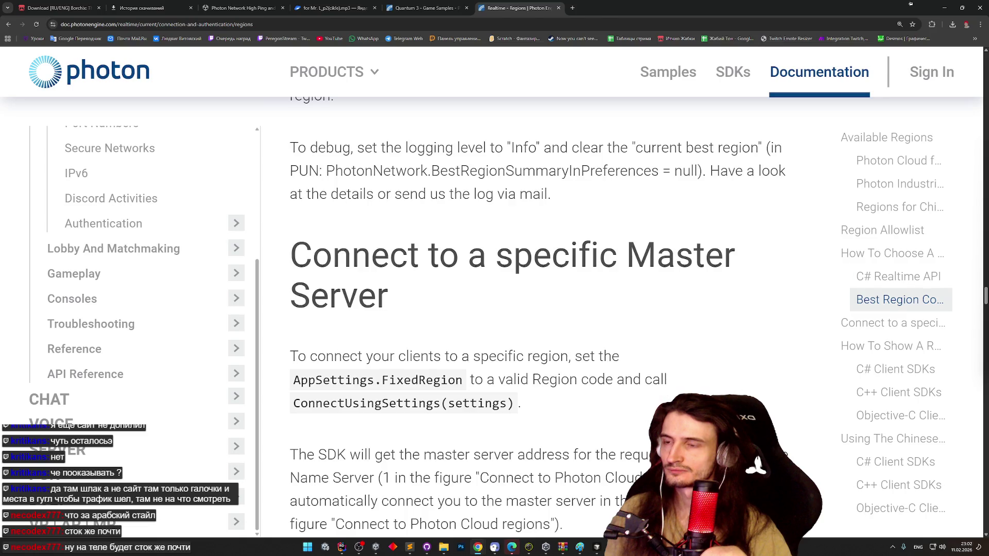
scroll(756, 466, "down", 8)
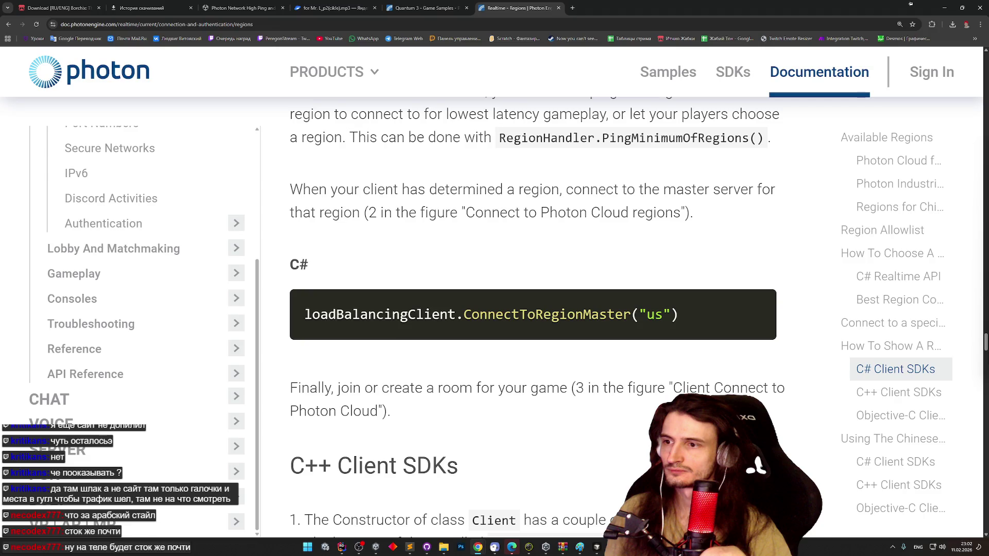
scroll(578, 533, "down", 9)
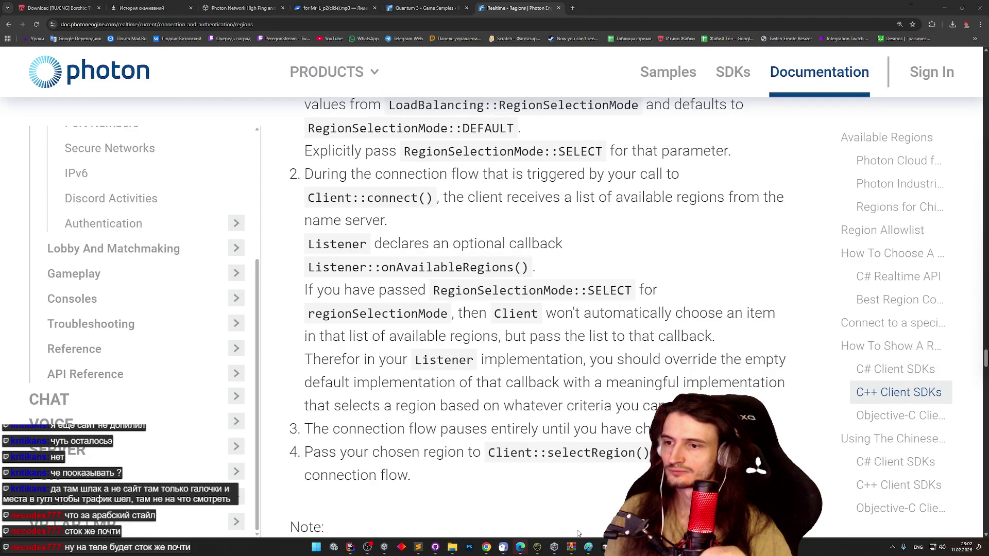
mouse_move(486, 547)
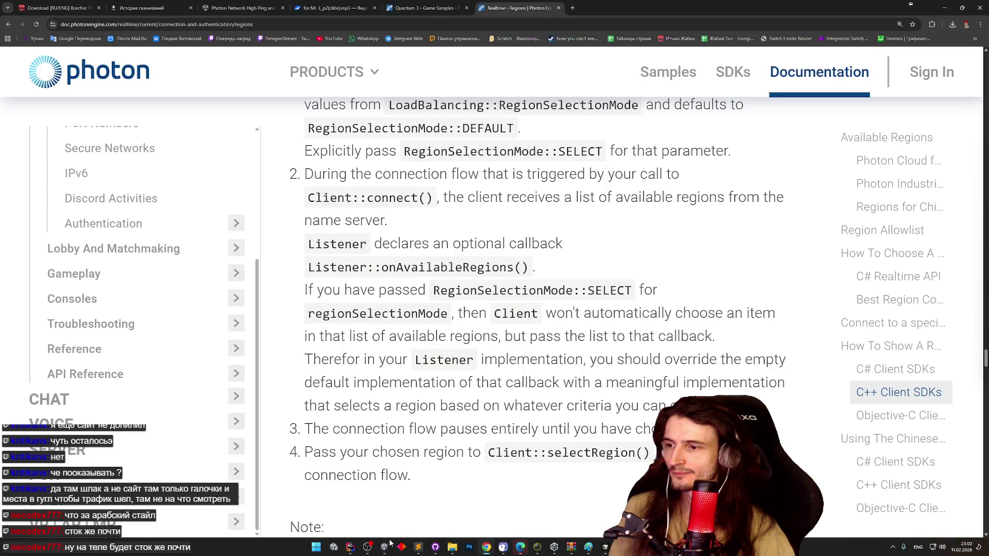
mouse_move(622, 547)
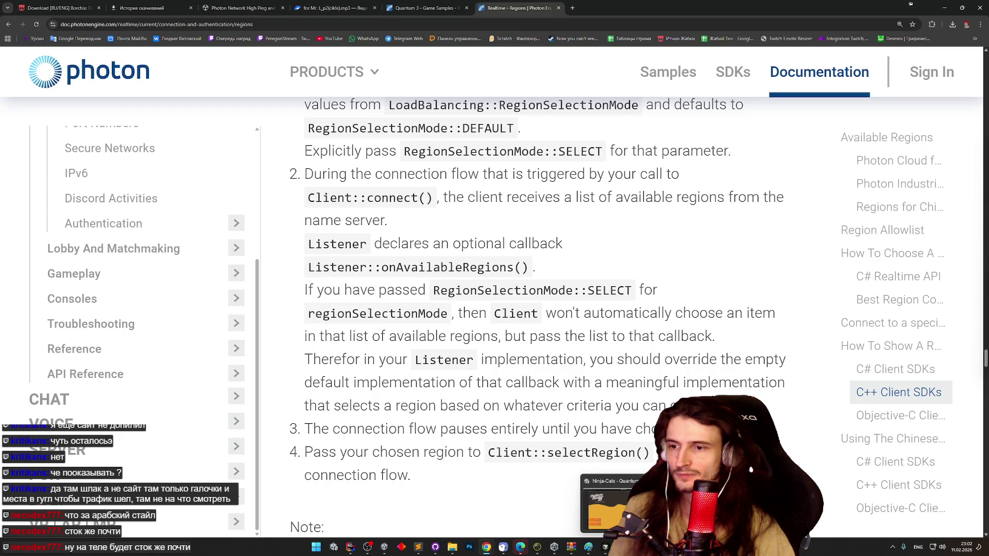
left_click(556, 547)
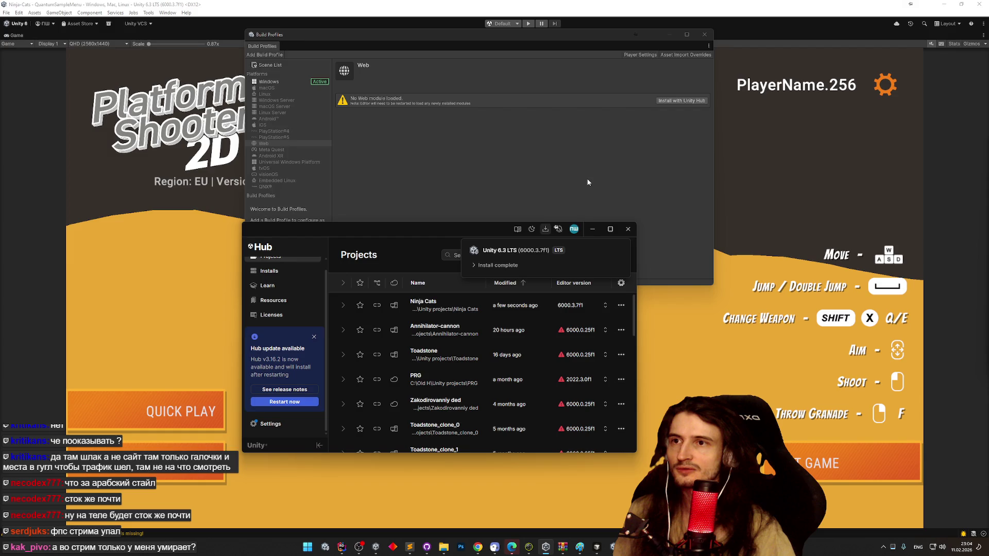
- Minimize Unity Hub and the editor, then reopen the Ninja Cats project from the Hub
left_click(961, 4)
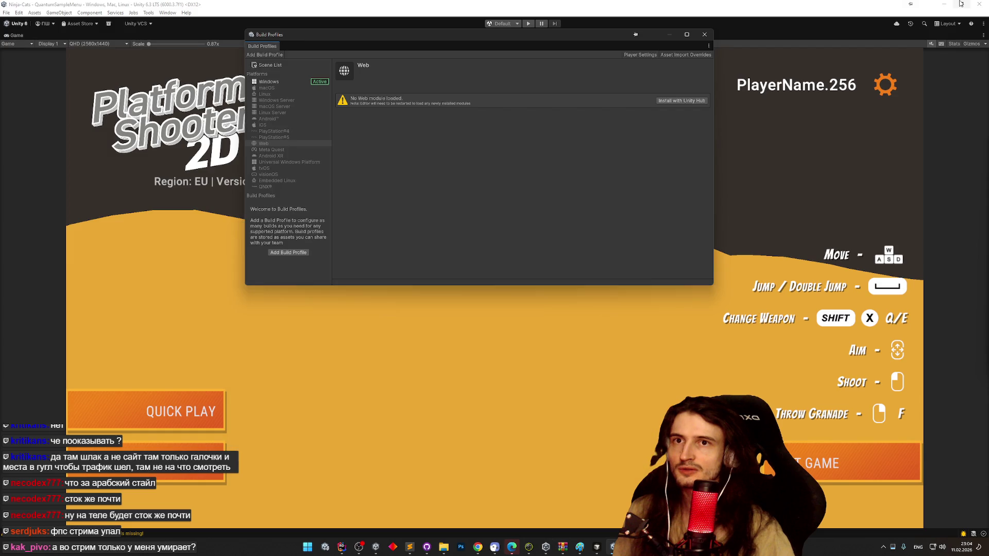
left_click(962, 4)
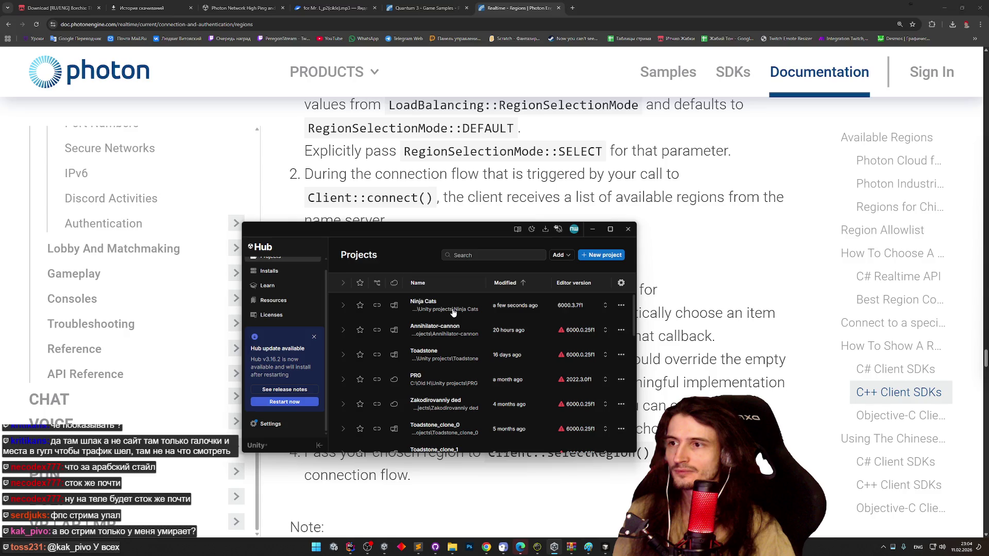
left_click(453, 312)
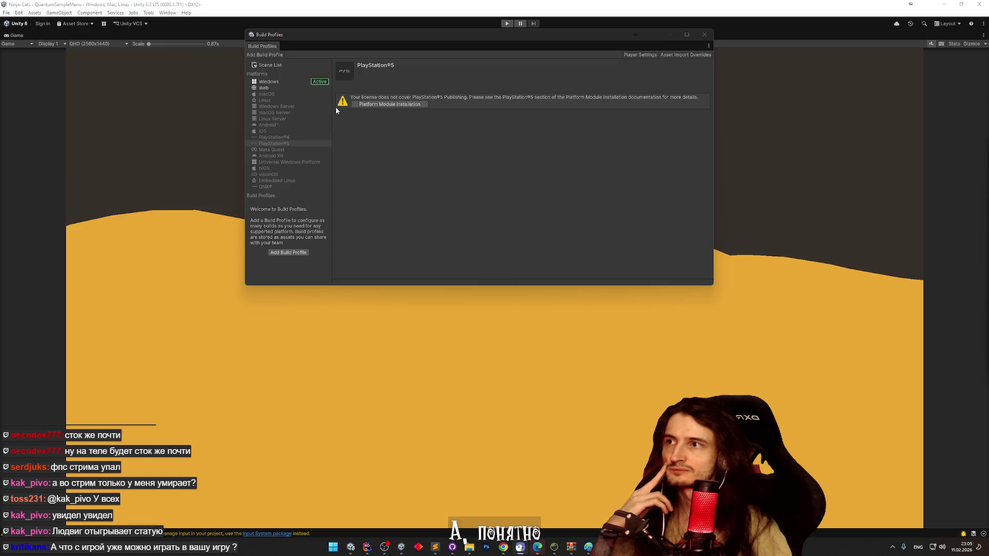
- Select Web, try Publish to Play, close the Unity Play window, and switch the platform to Web
left_click(278, 88)
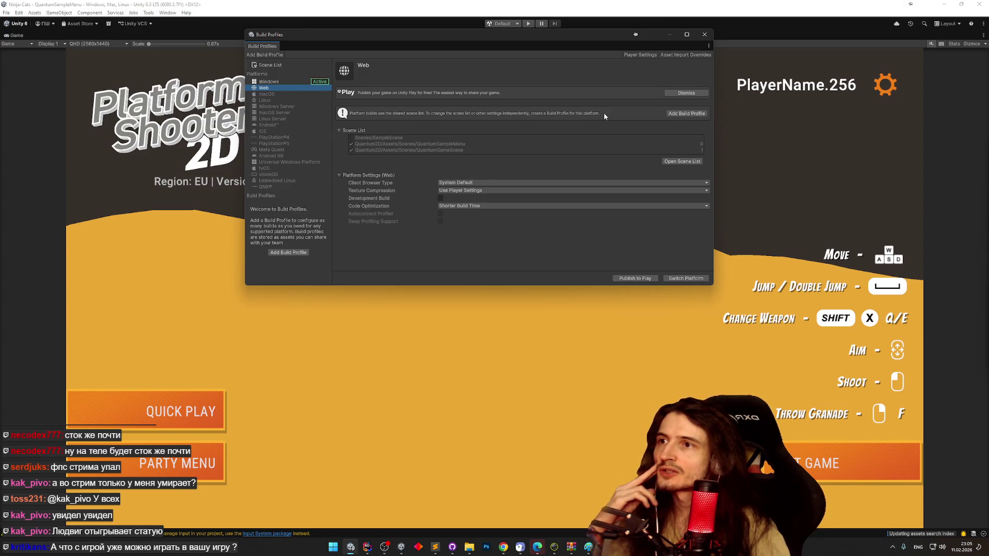
left_click(652, 280)
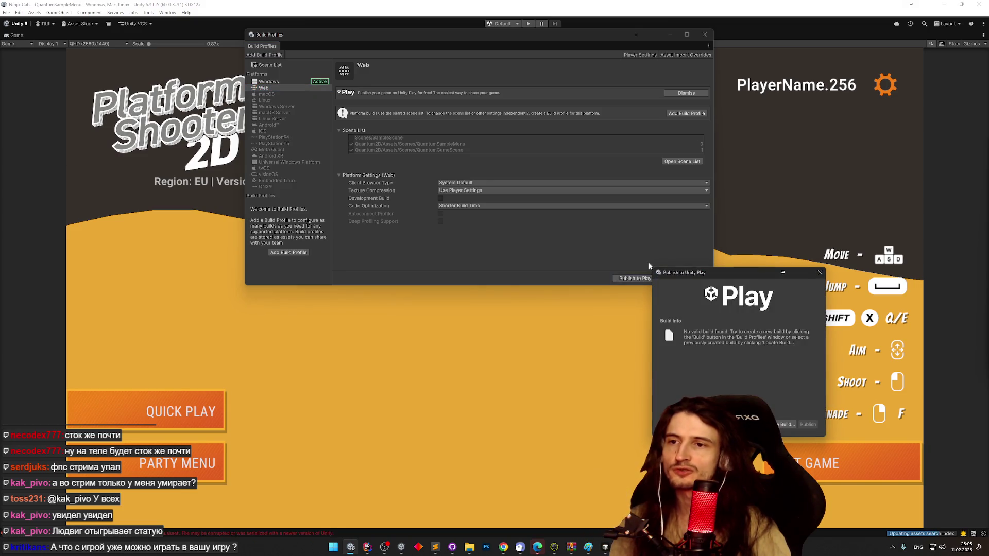
left_click_drag(675, 273, 609, 263)
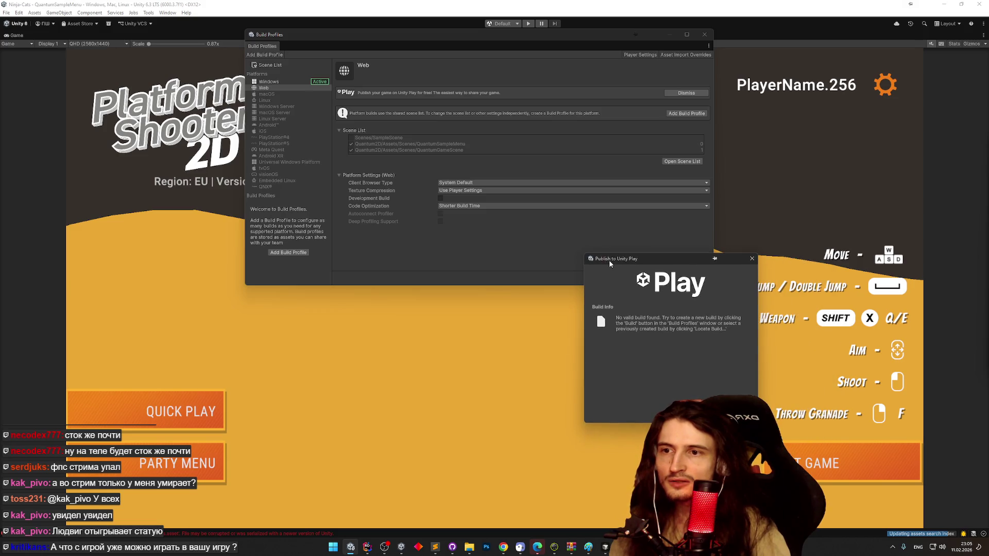
left_click(751, 258)
left_click(676, 279)
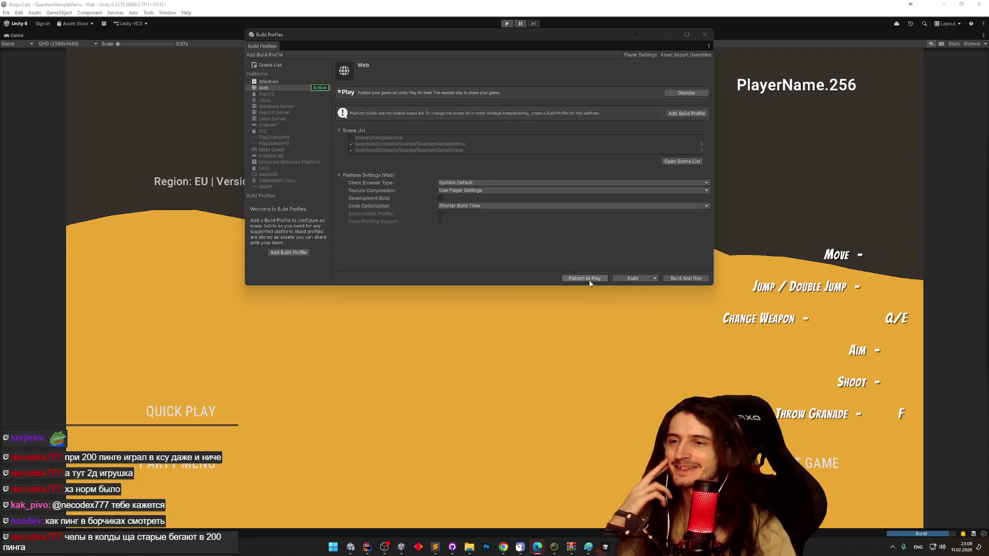
- Build the Web player into a new 'Web' folder inside the Ninja-Cats project folder
left_click(624, 280)
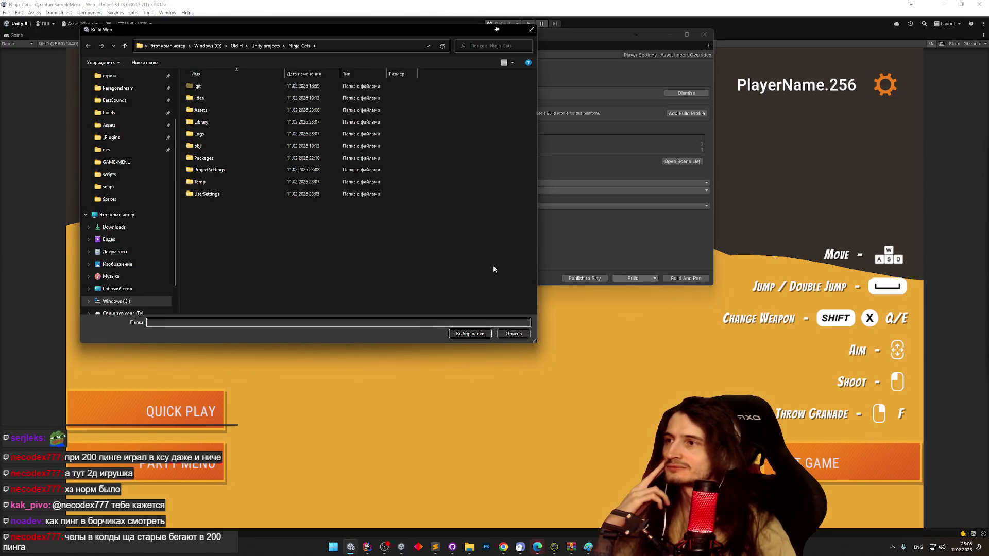
right_click(324, 258)
mouse_move(415, 354)
left_click(456, 351)
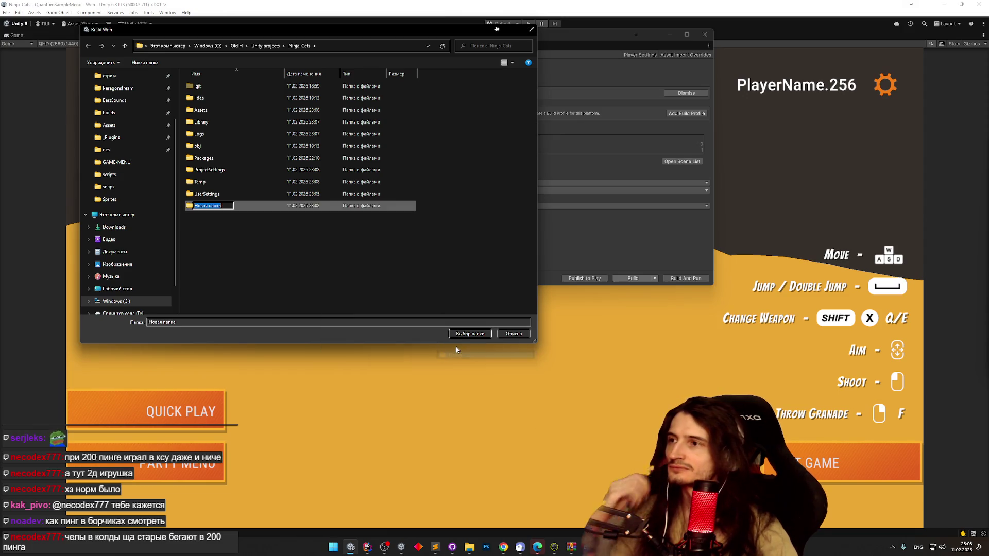
type("Web")
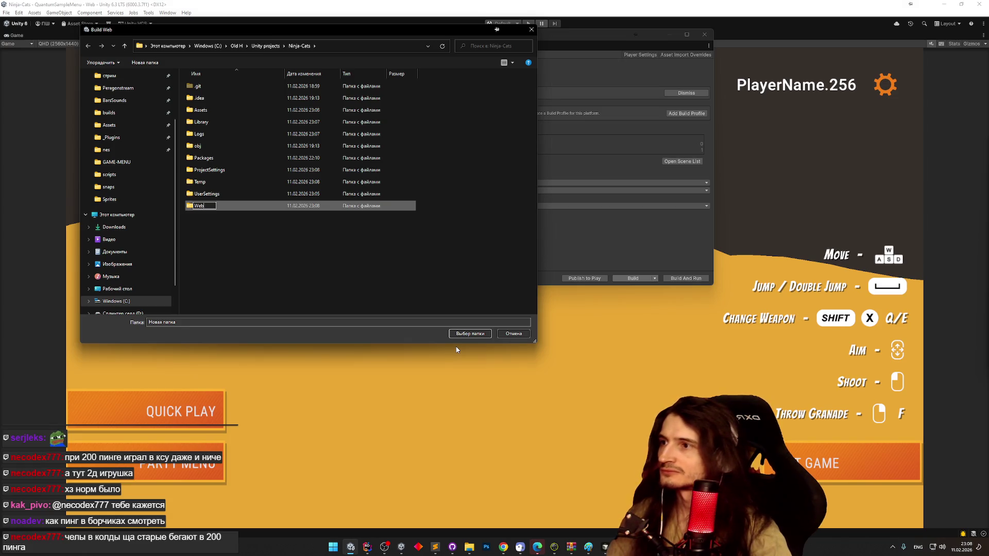
key("Return")
key("Return")
left_click(467, 335)
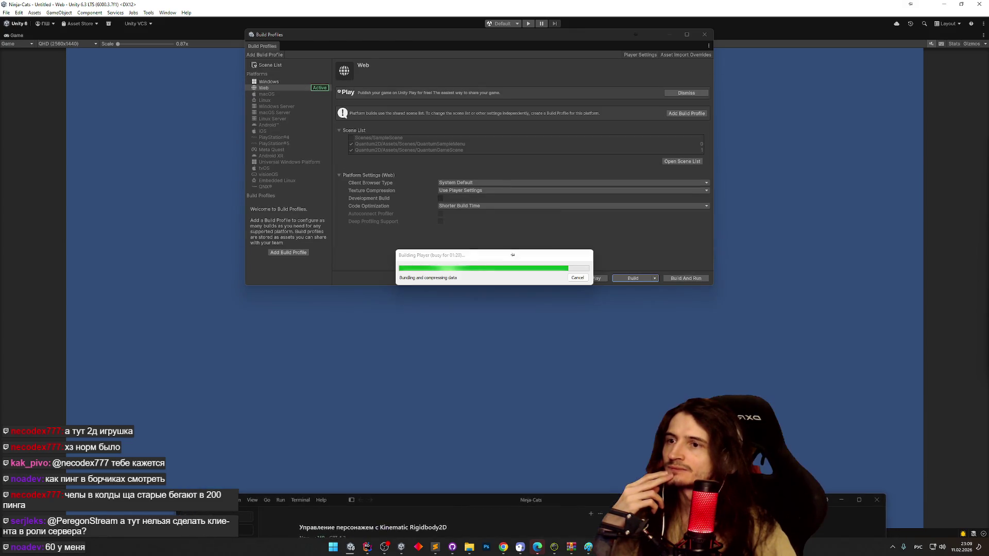
- Shift the Cursor window slightly left while the Web build bundles and compresses data
left_click_drag(806, 95, 786, 94)
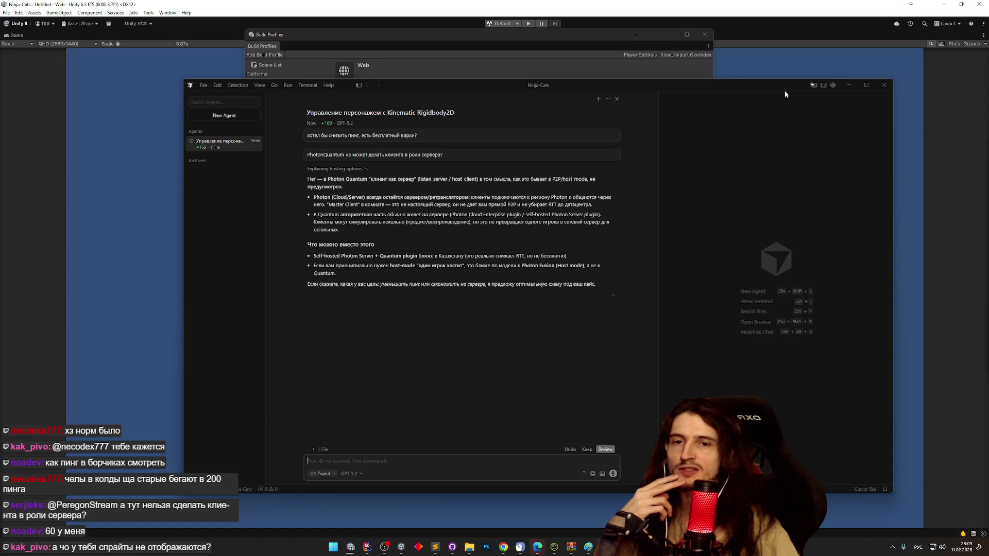
- Minimize Cursor to watch the Web build progress, then bring the agent chat back
left_click(846, 84)
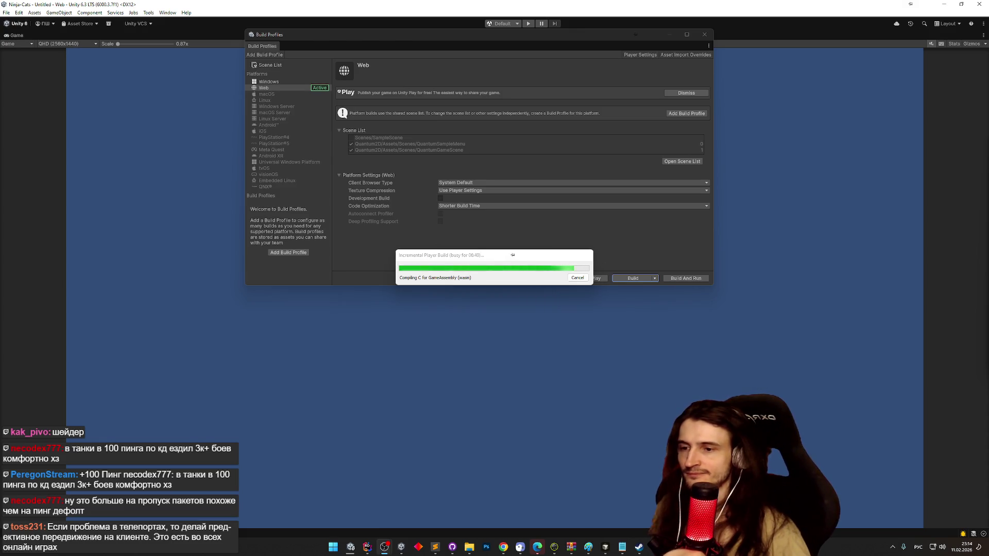
left_click(608, 547)
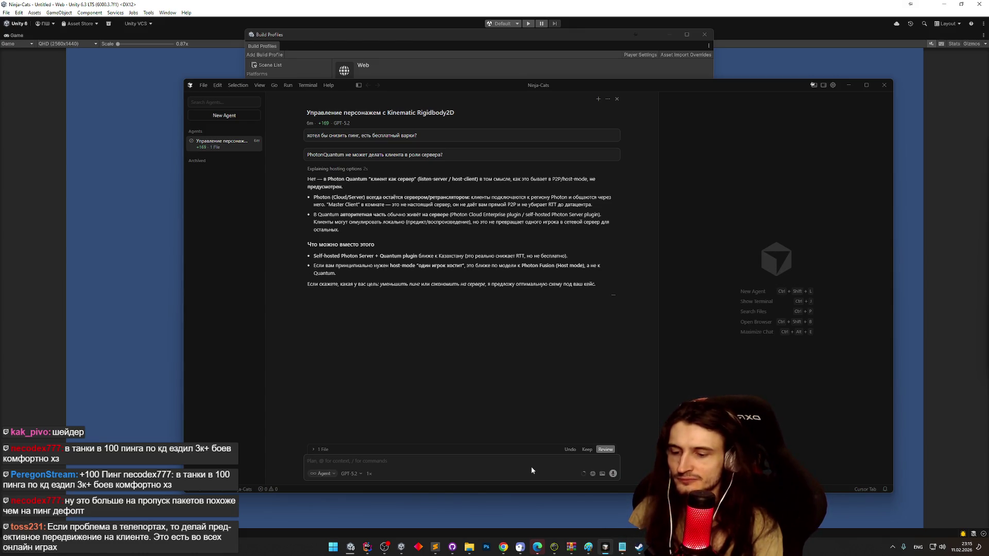
- Ask the Cursor agent, in Russian, whether the jump teleport seen on Quantum's second client is tunable
key("alt+shift")
type("попробовал")
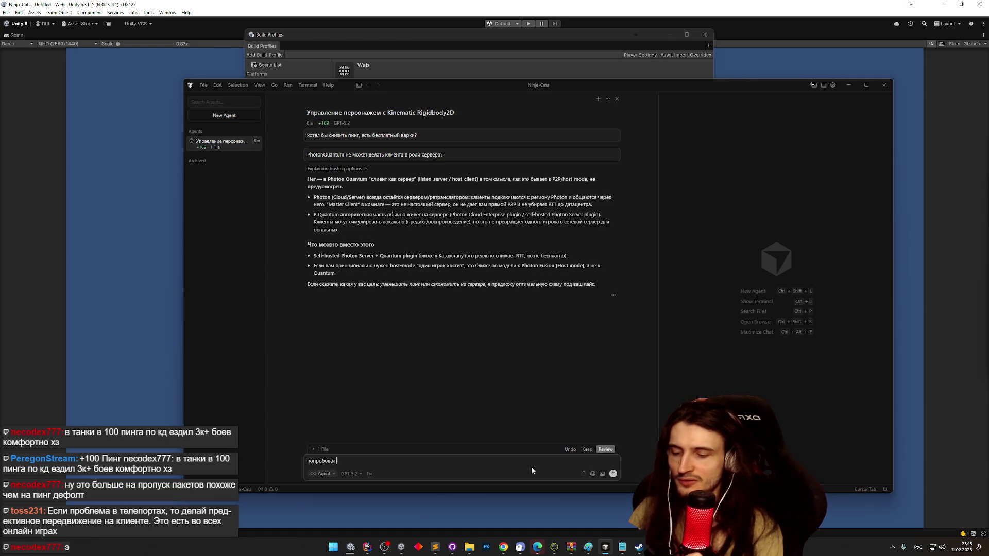
type(" шаблон")
key("alt+shift")
type("plat")
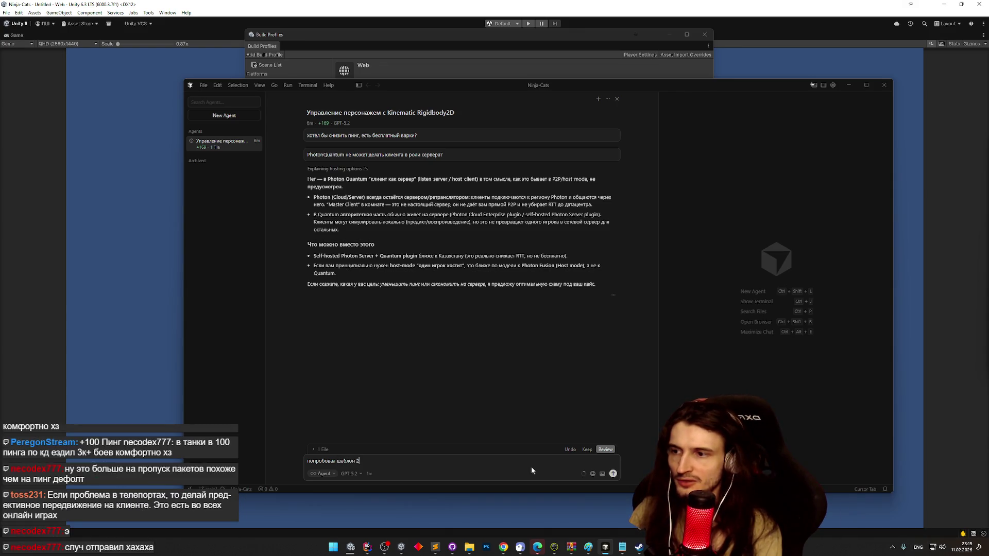
type("fromer")
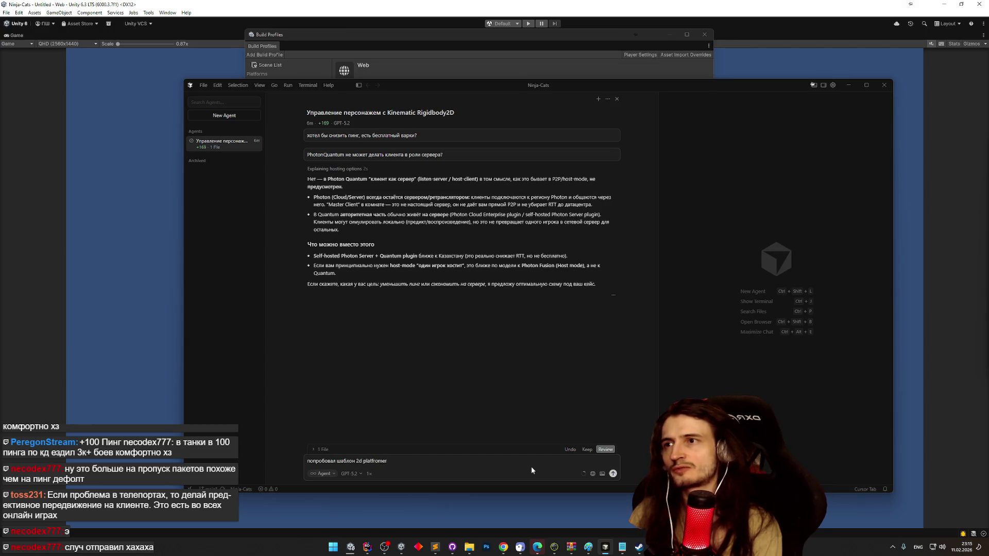
key("alt+shift")
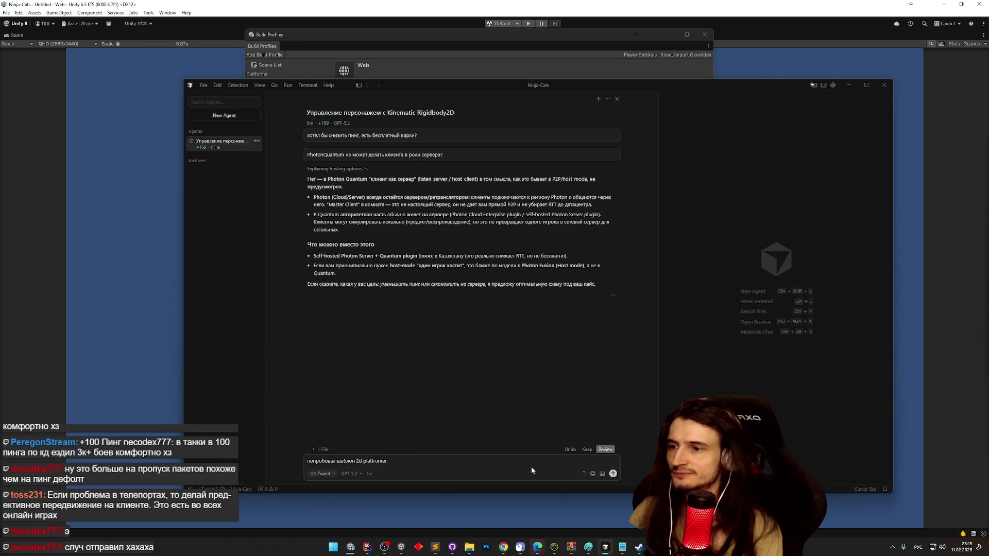
type(" в")
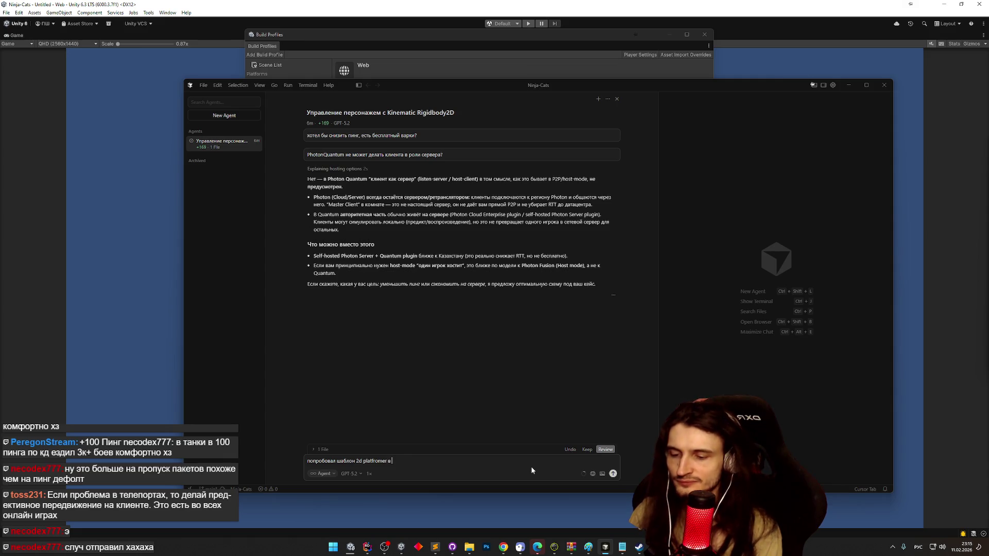
type(" Photon")
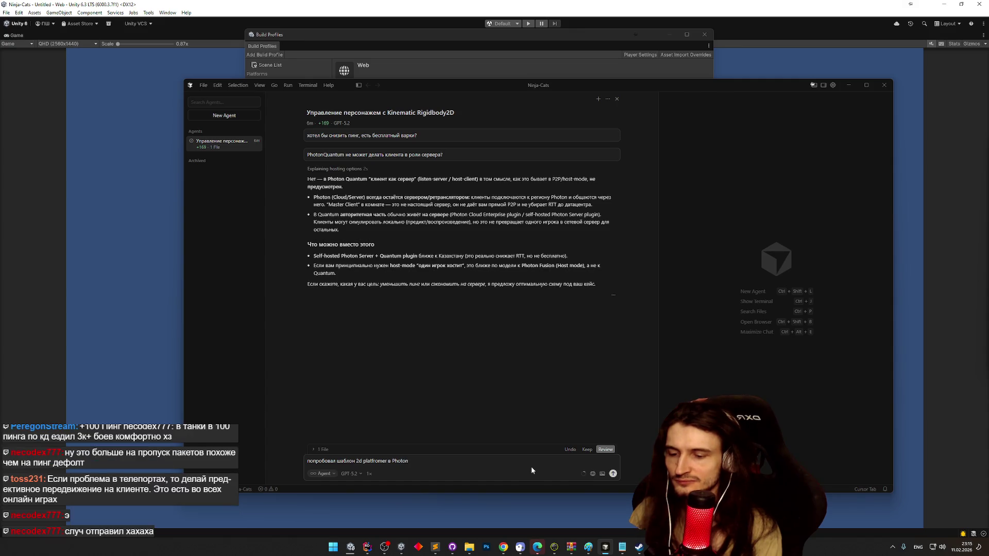
type("Quantum,")
key("super+space")
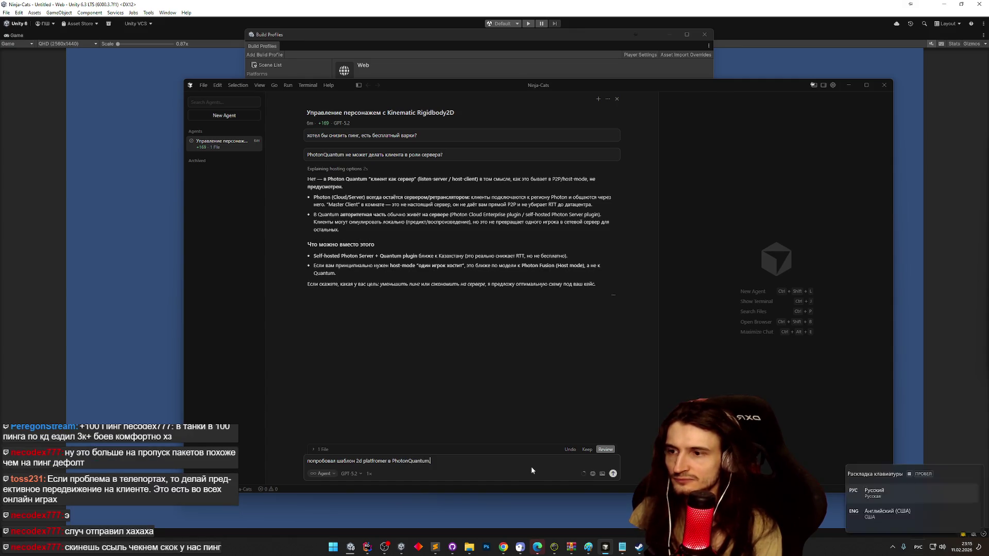
type(" думал")
type(" что ")
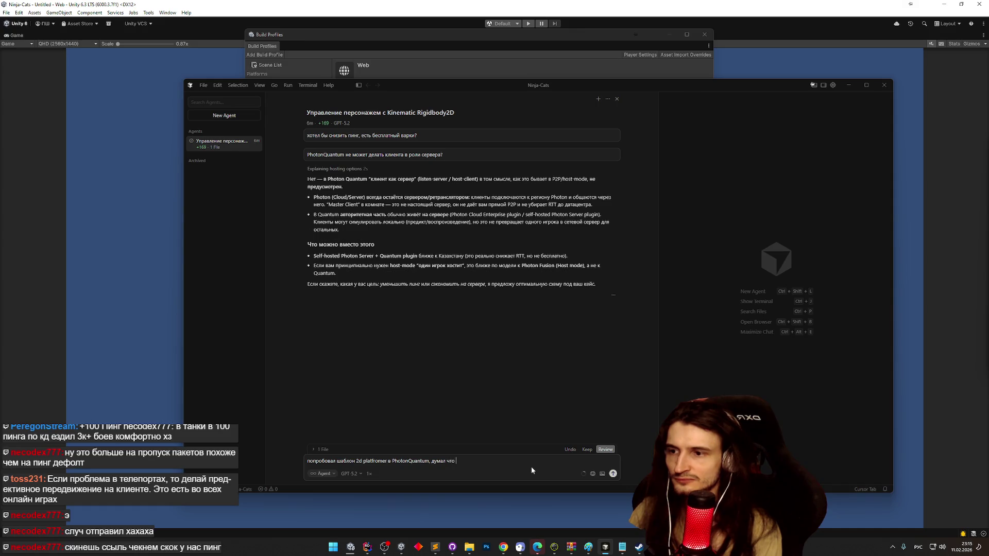
type("он передает только инпуты игр")
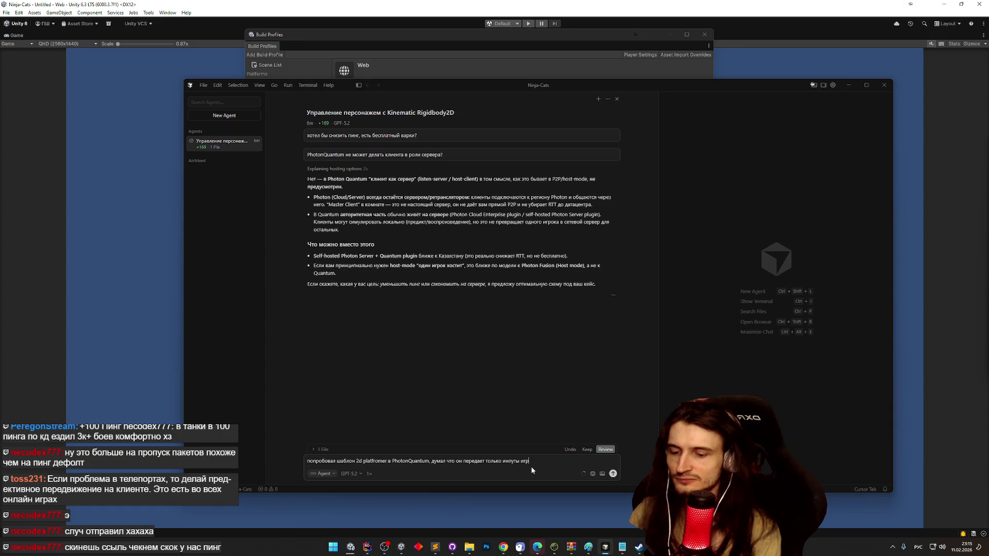
type("оков, а состояние игры у все хвидно одинаково. Проверил.")
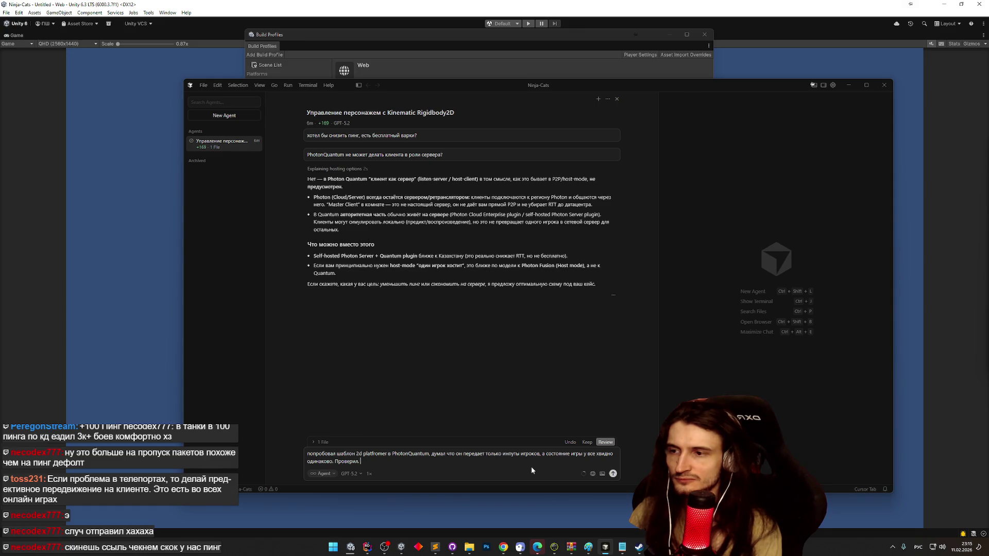
key("alt+shift")
key("alt+shift")
type(", на одном клиенте прыгаю, ")
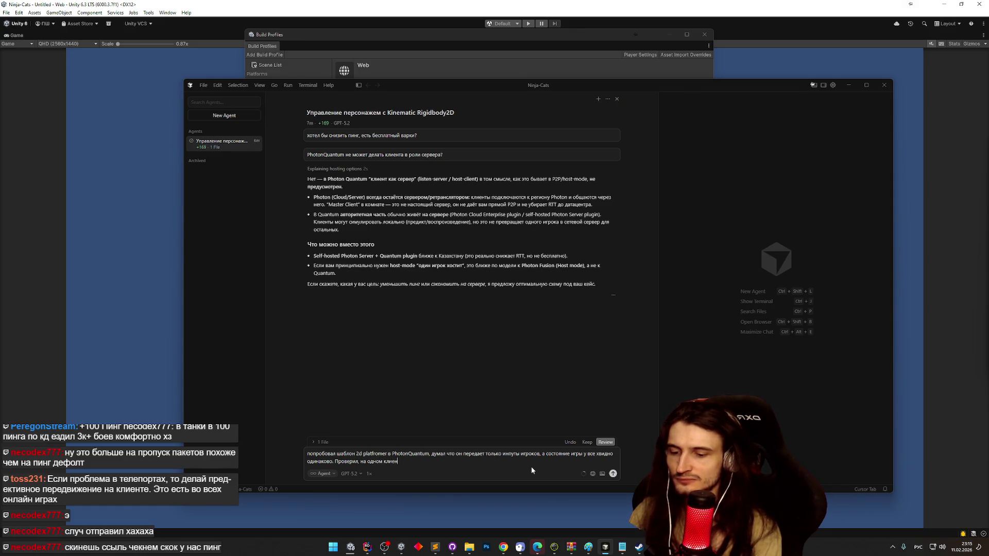
type("на втором вижу телепо")
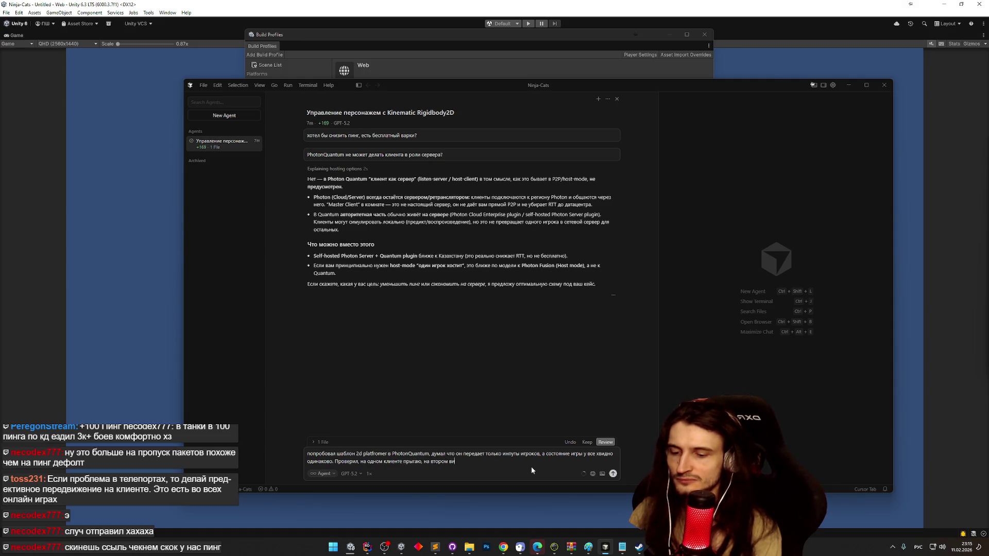
type("рт")
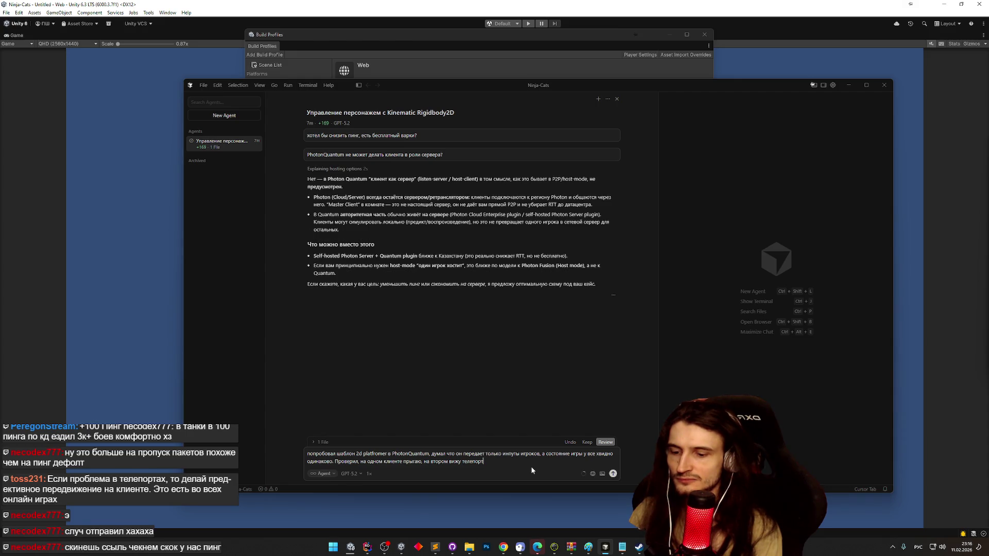
type(" на это")
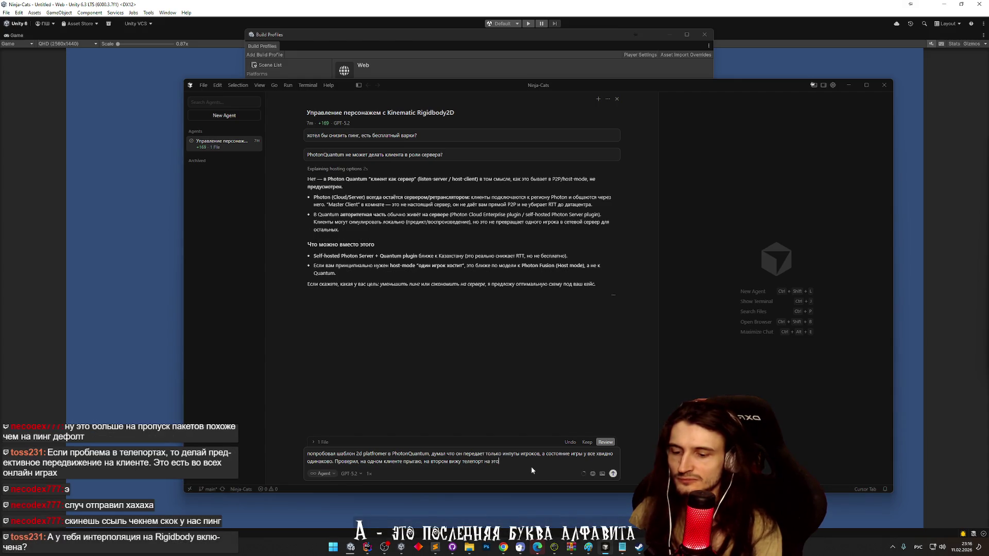
type("м прыжке, это настраи")
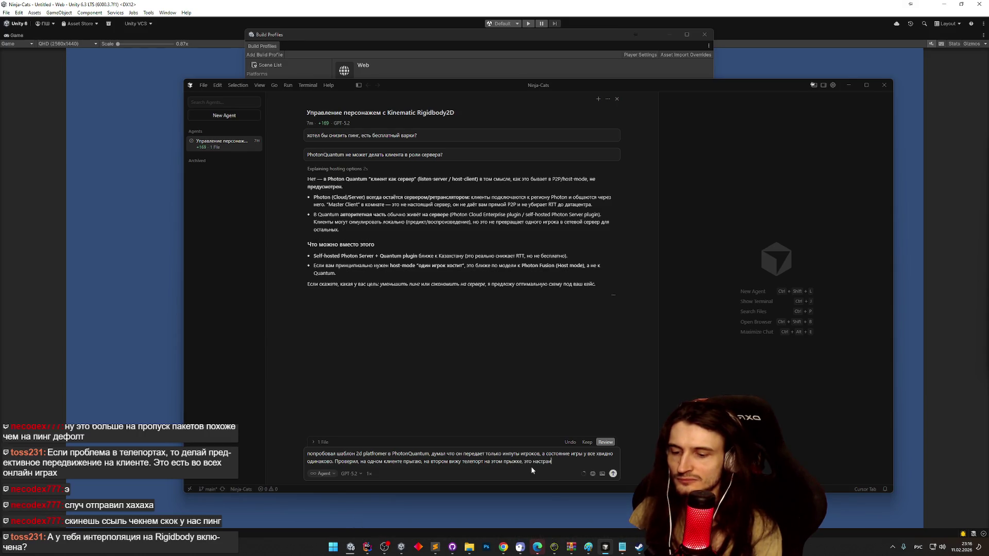
type("ваемо?")
key("Return")
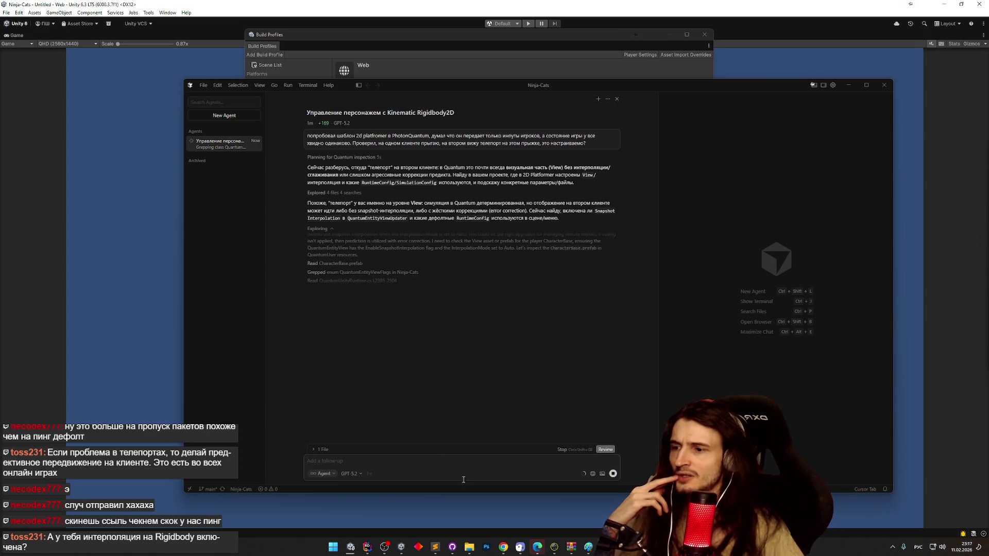
- Bring Unity's Incremental Player Build progress window up over Cursor's agent chat
mouse_move(350, 547)
left_click(360, 526)
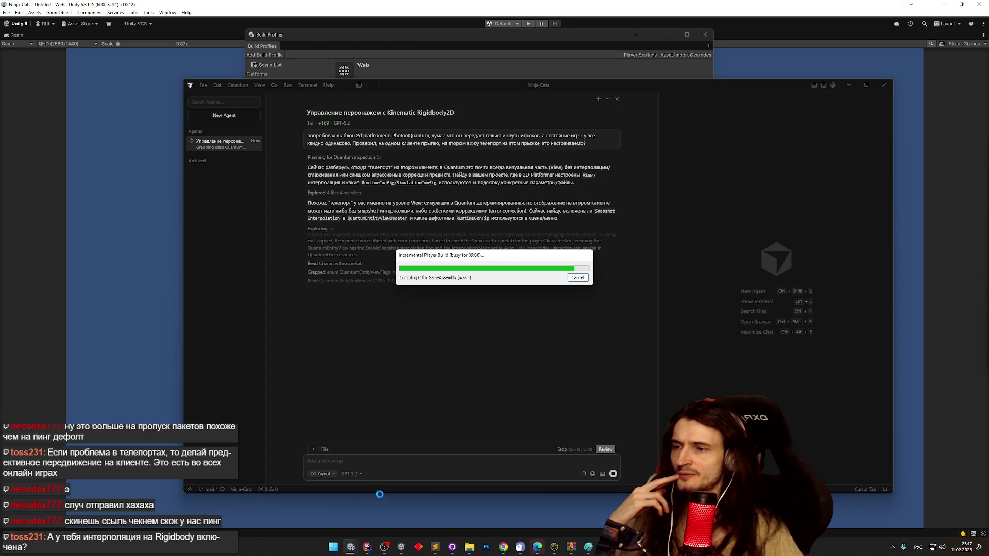
- Check the Unity build while the agent sets CharacterView.cs to Prediction and Snapshot Interpolation
left_click(446, 455)
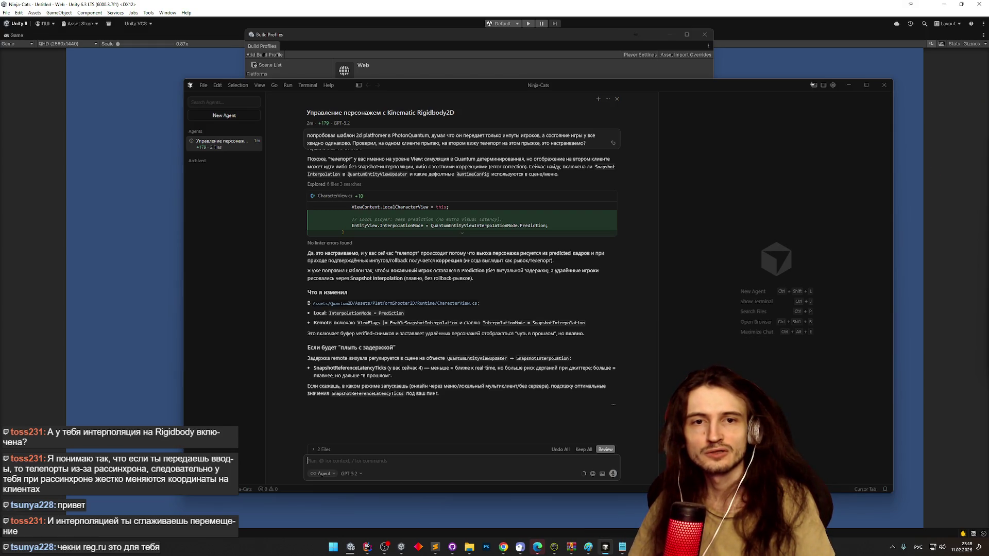
key("alt+Tab")
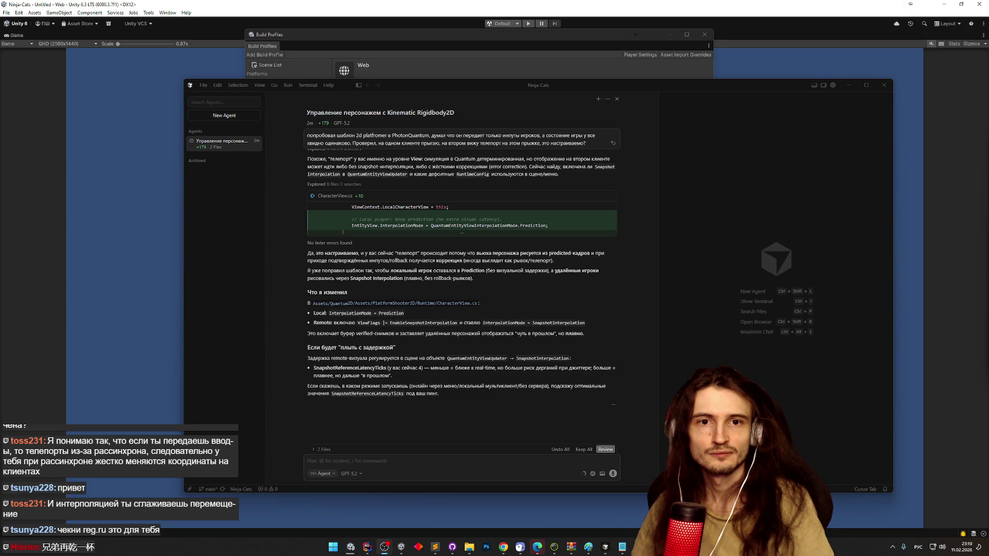
- Visit reg.ru in a new Chrome tab, look through it, then close the tab
left_click(503, 547)
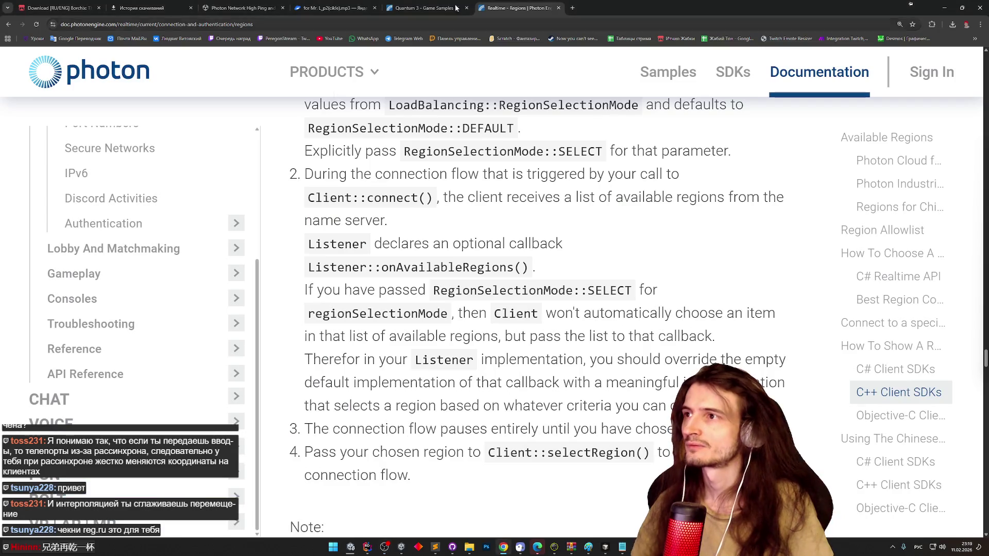
left_click(572, 7)
type("купю")
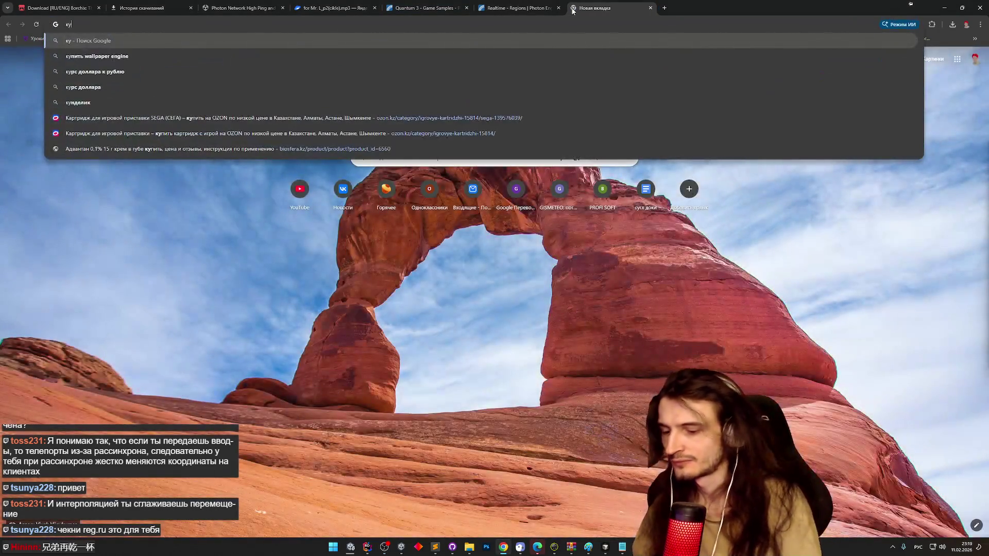
key("BackSpace")
key("BackSpace")
key("BackSpace")
key("alt+shift")
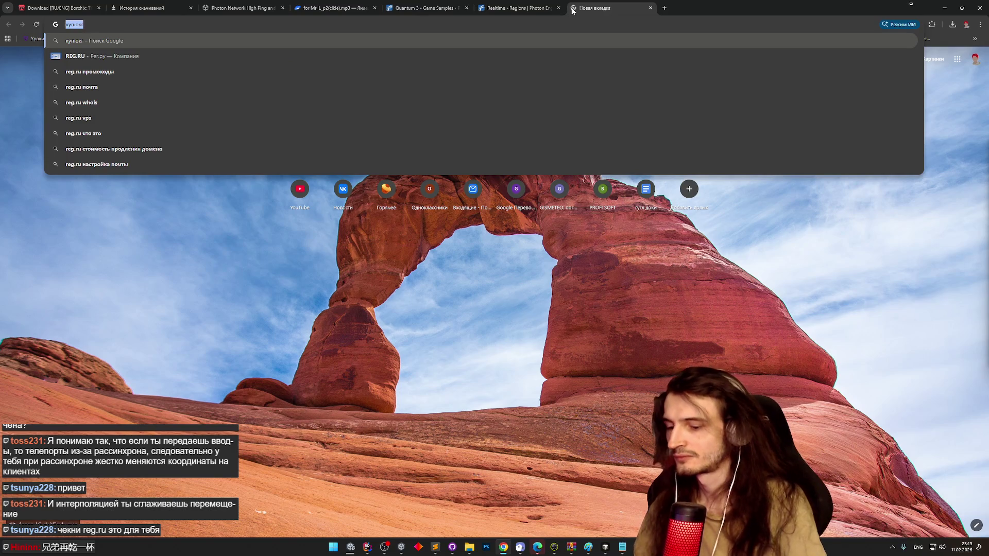
type("reg.ru")
key("Return")
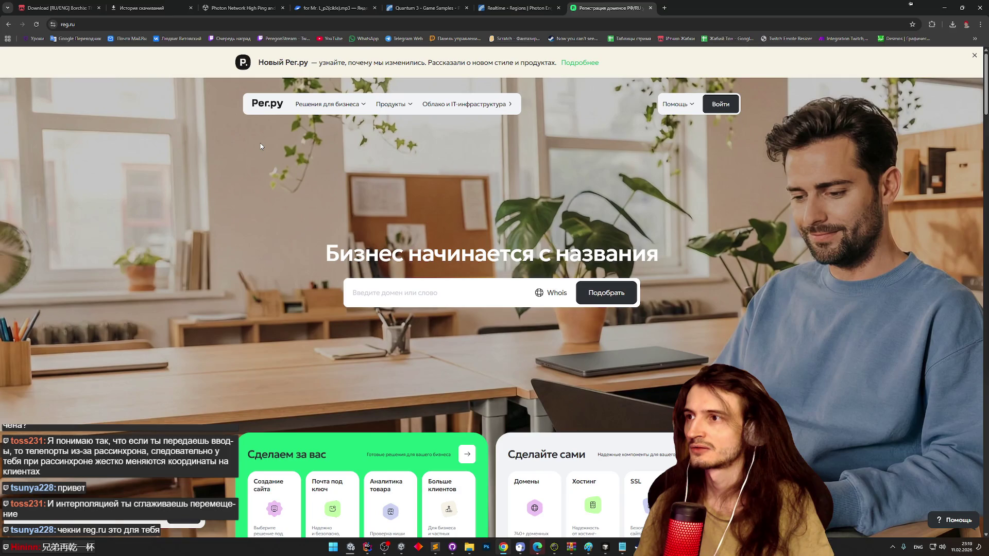
scroll(259, 154, "down", 5)
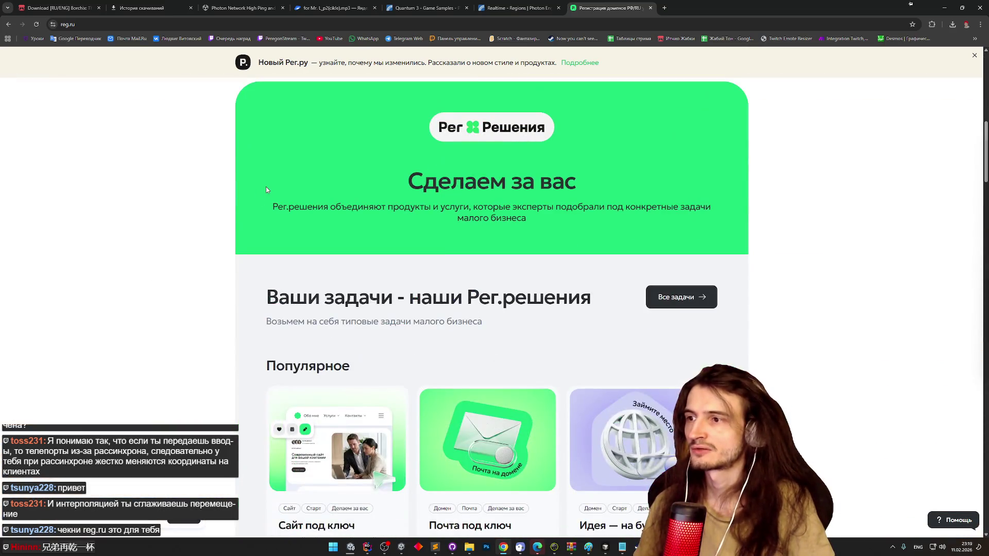
left_click(650, 7)
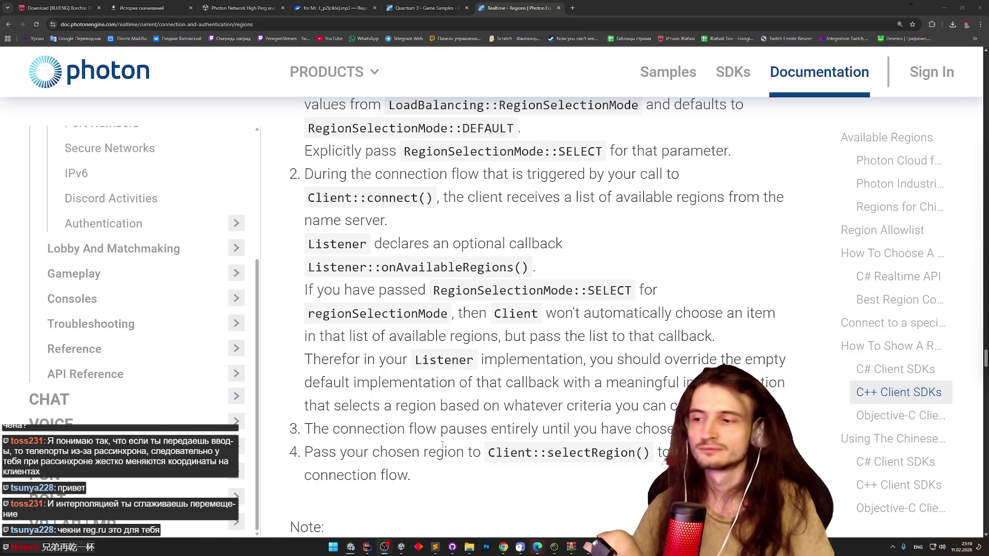
- Open YouTube and choose Create > Go live to reach YouTube Studio's live streaming page
left_click(334, 39, "ctrl+shift")
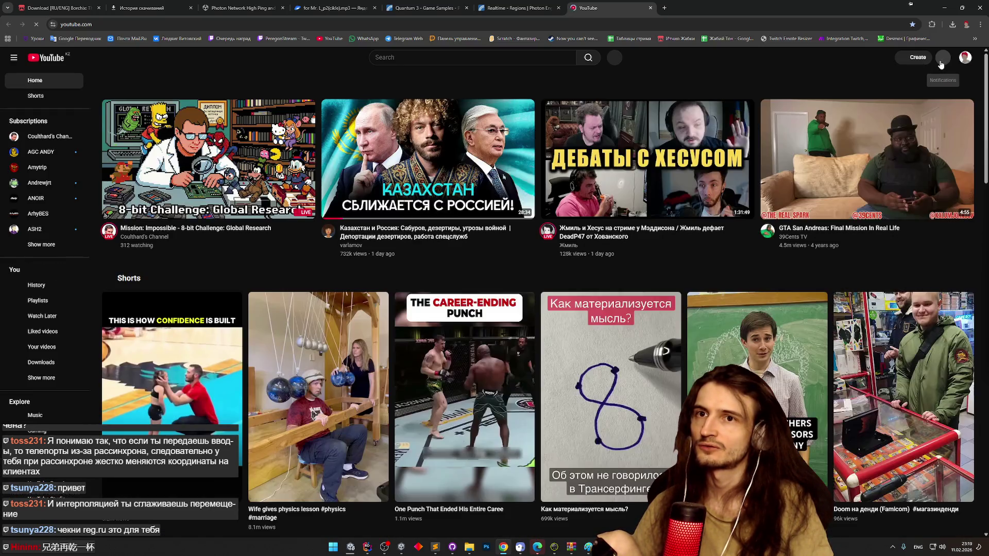
left_click(942, 60)
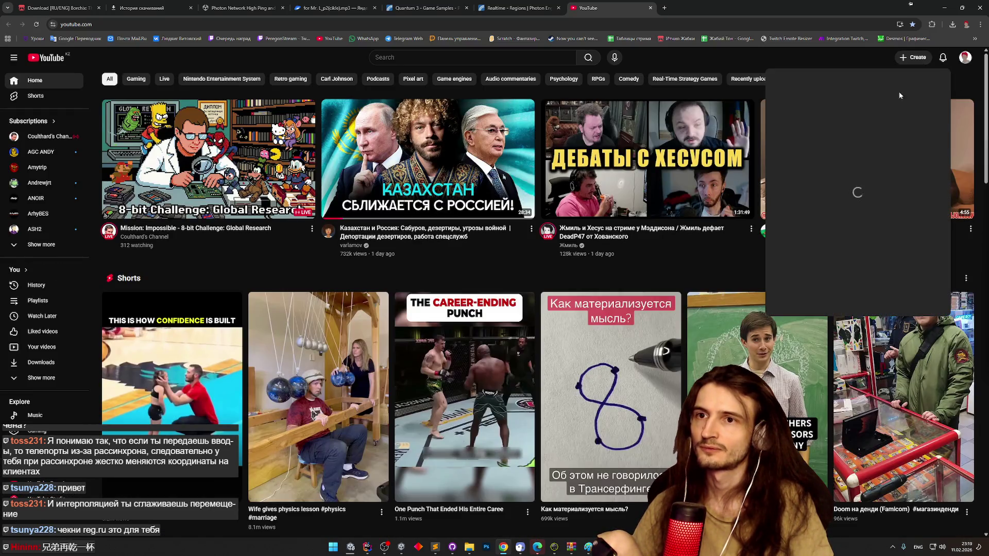
left_click(848, 62)
left_click(915, 58)
left_click(922, 86)
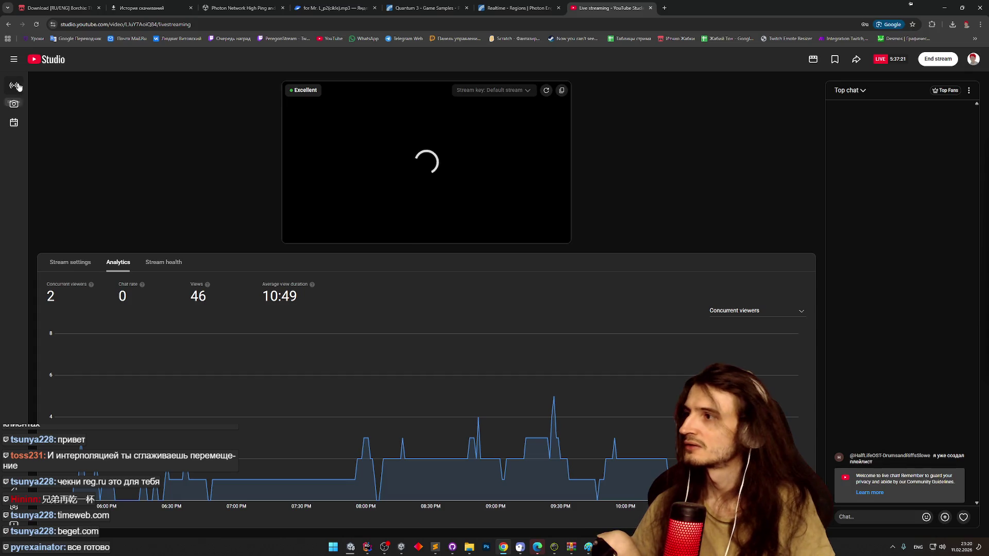
- Rename the live stream to 兄弟再乾一杯 in Stream settings, save it, and switch back
left_click(14, 122)
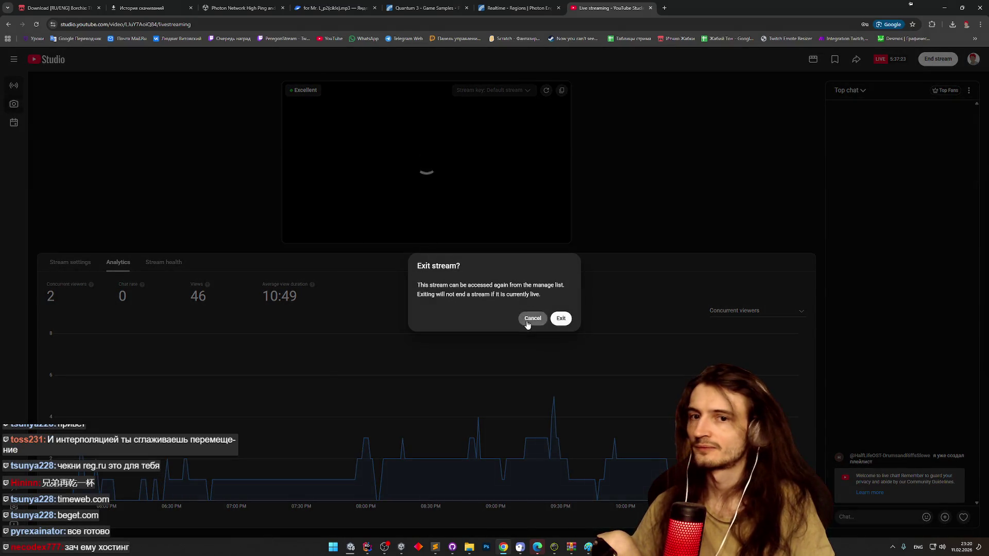
left_click(533, 319)
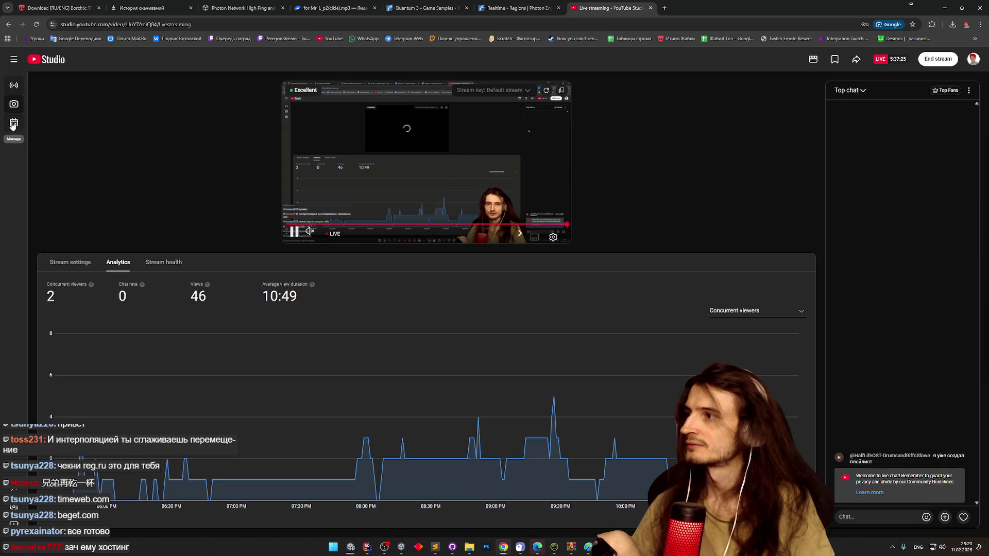
left_click(82, 263)
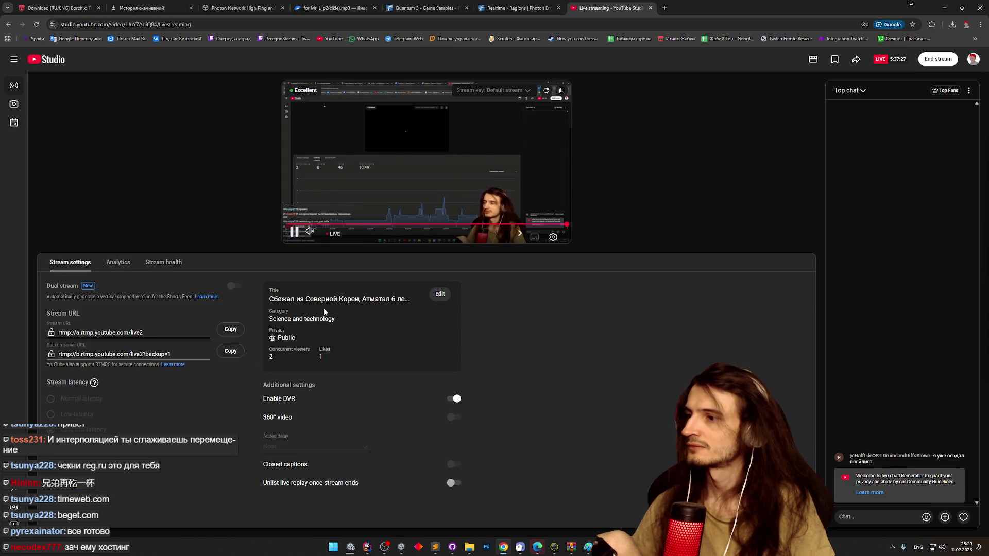
left_click(439, 290)
key("ctrl+a")
type("兄弟再乾一杯")
left_click(659, 400)
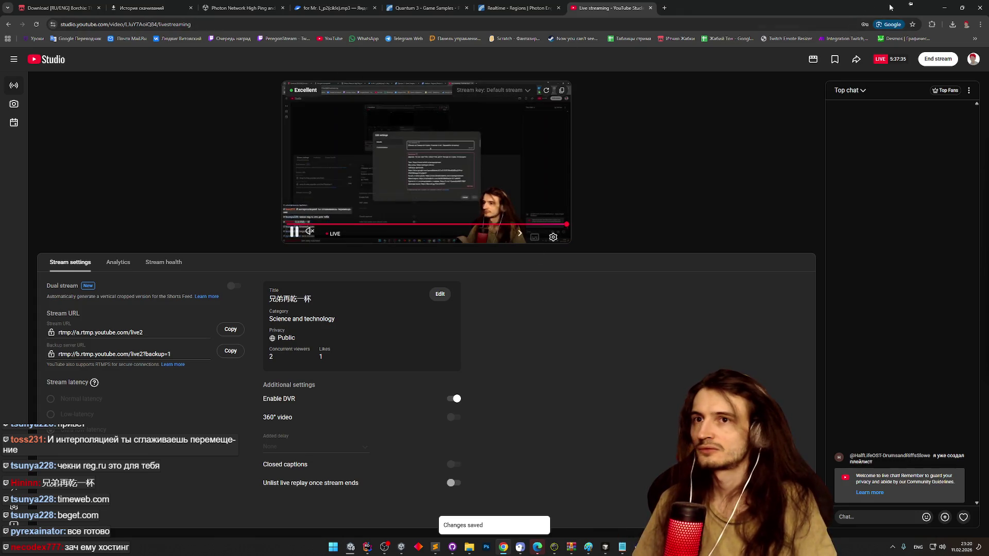
key("alt+Tab")
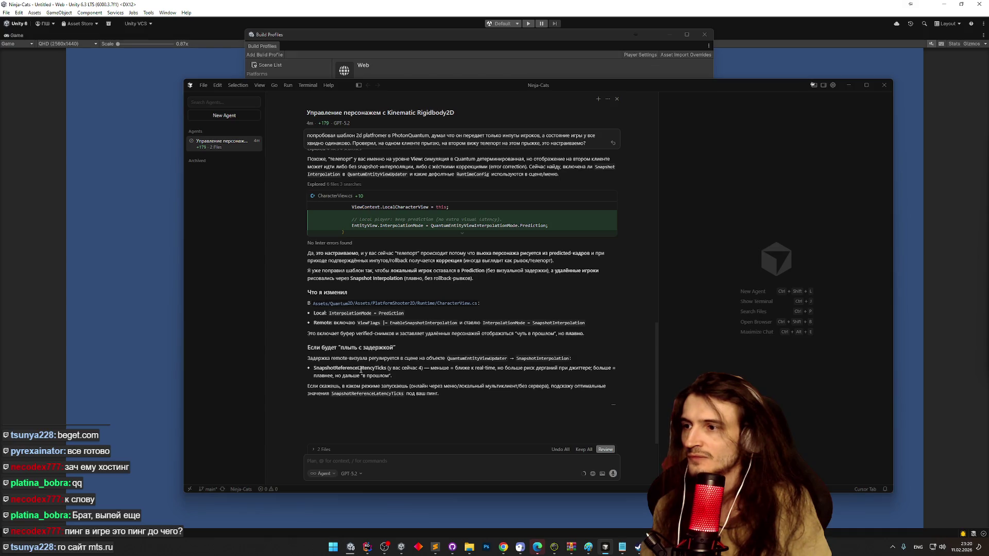
- Minimize the Cursor agent chat window
left_click(851, 90)
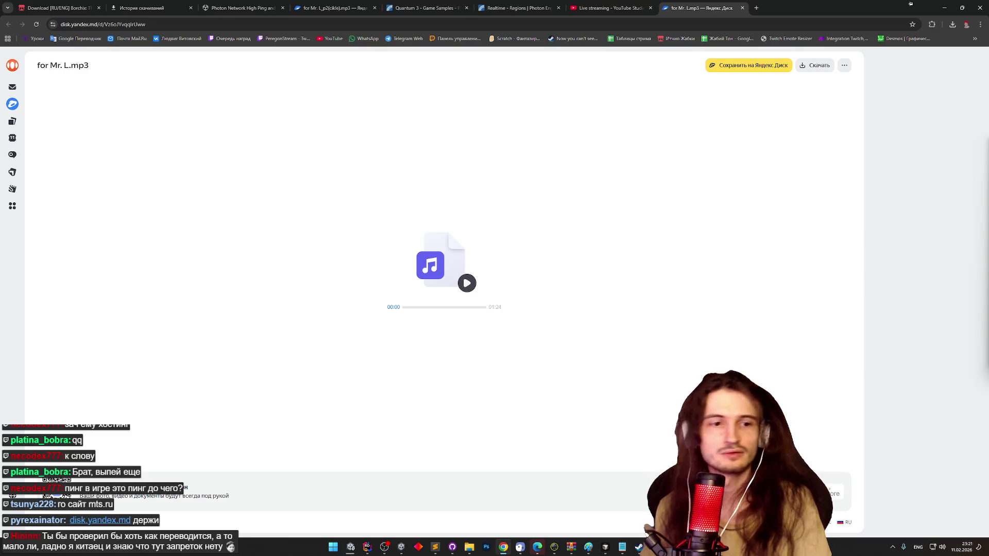
- Play the shared mp3 on Yandex Disk briefly and pause it at 00:05
left_click(467, 283)
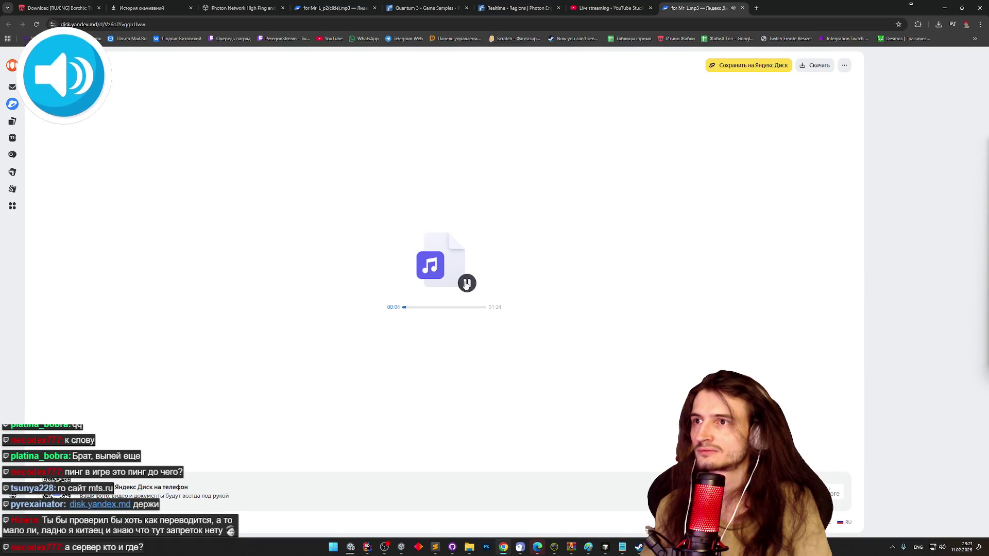
left_click(466, 284)
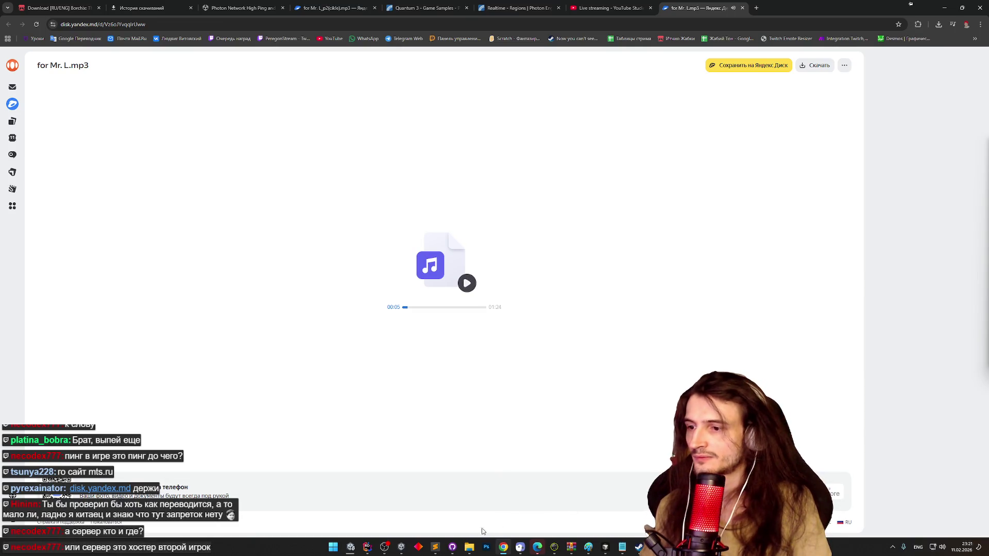
- Launch FCEUX 2.6.4 from the nes folder window and minimize that Explorer window
left_click(474, 547)
mouse_move(567, 518)
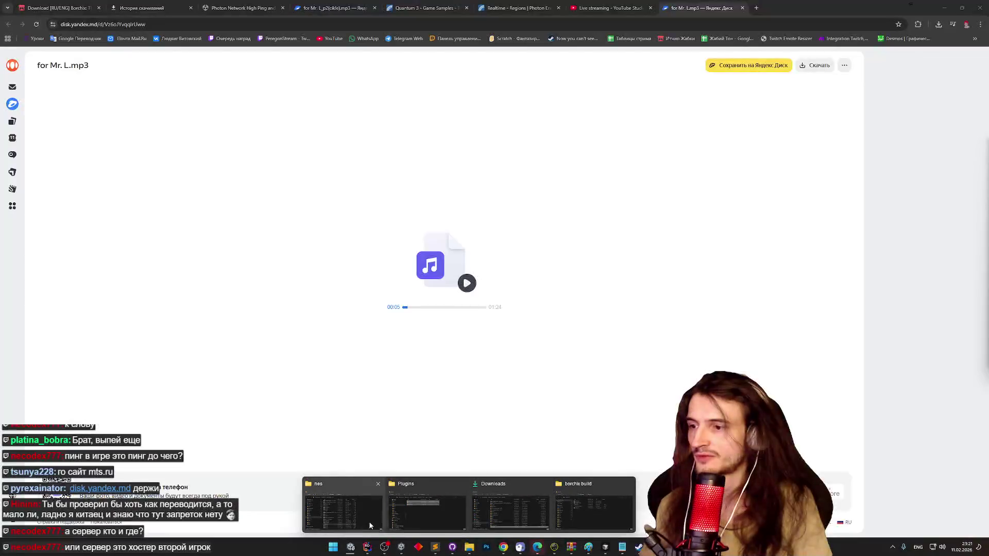
left_click(342, 507)
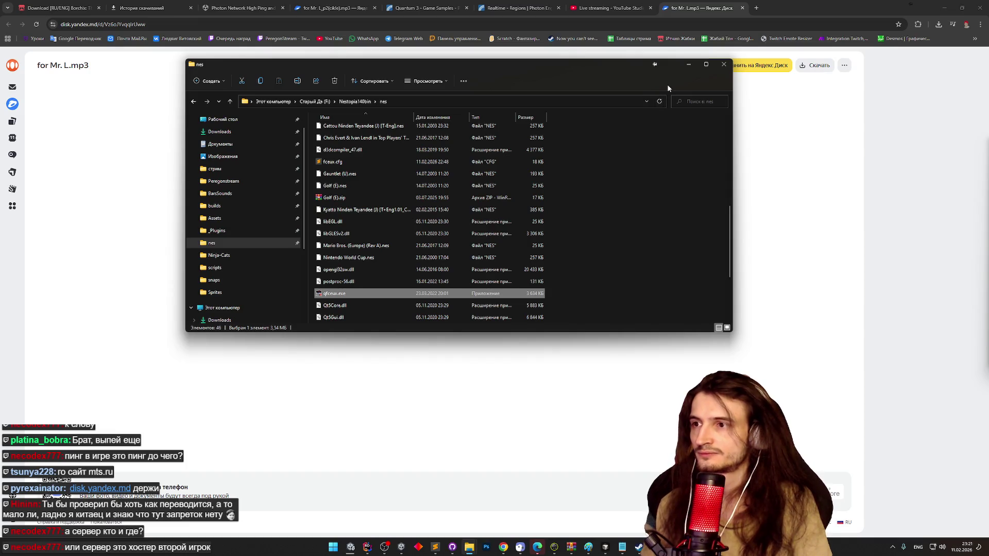
left_click(687, 67)
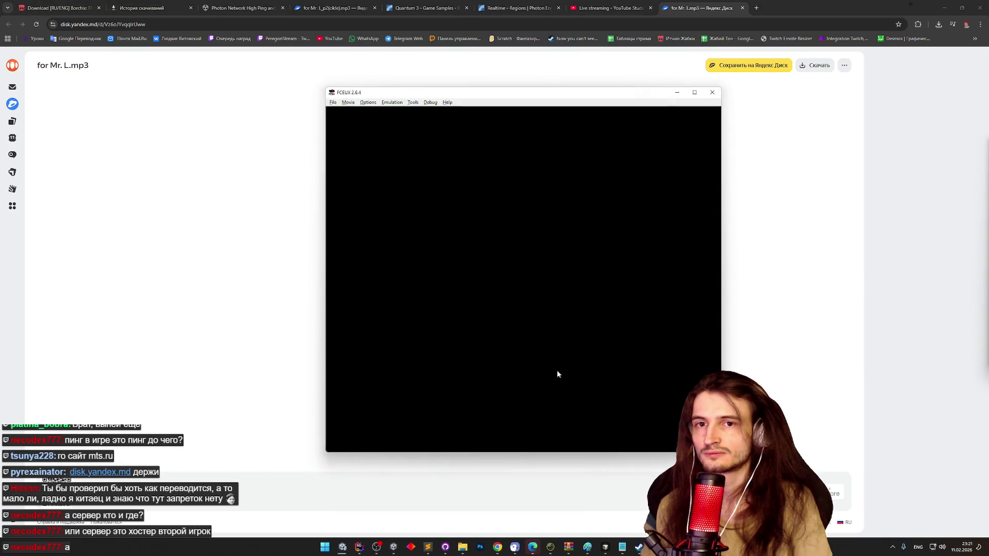
left_click(333, 103)
- Load Samurai Pizza Cats from Recent ROMs and open the downloaded mp3 in a media player
mouse_move(383, 130)
left_click(491, 128)
left_click(938, 24)
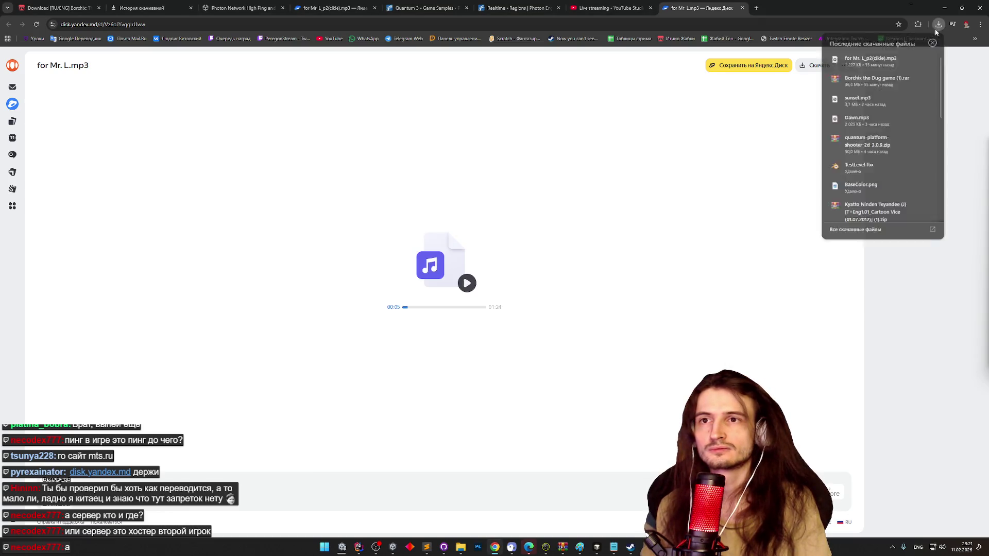
left_click(879, 67)
- Start Samurai Pizza Cats and move the cat onto the pagoda roof in the first level
key("alt+Tab")
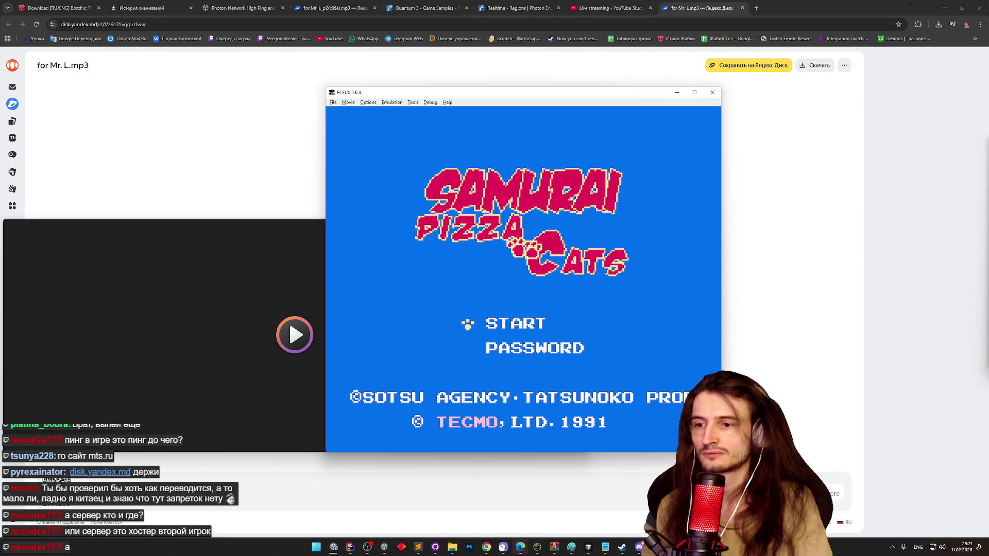
key("Return")
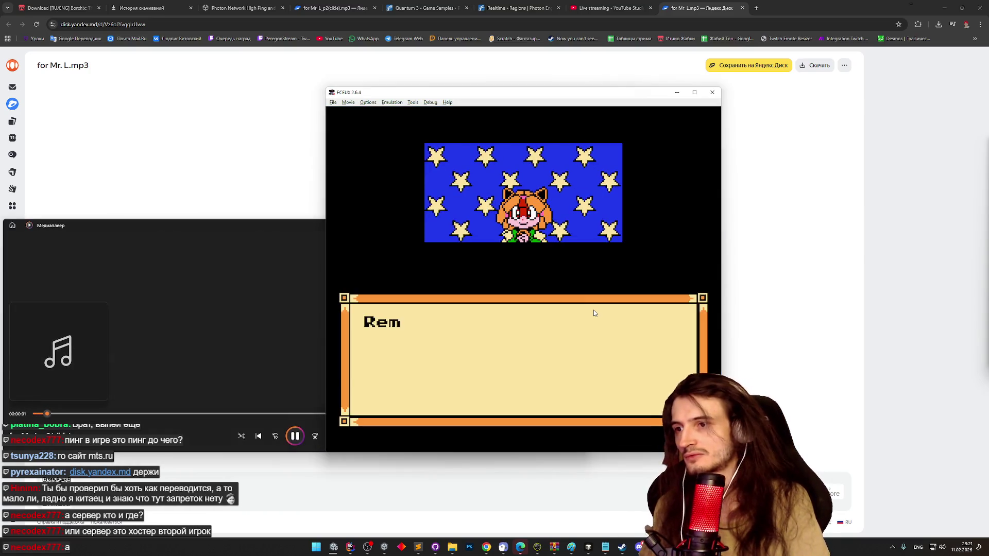
key("Return")
key("Return")
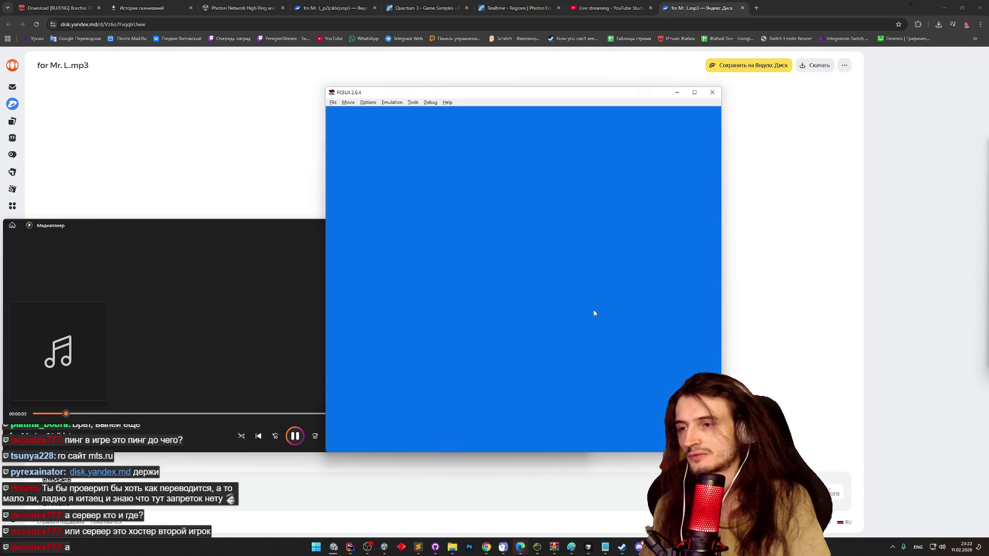
key("Right")
key("f")
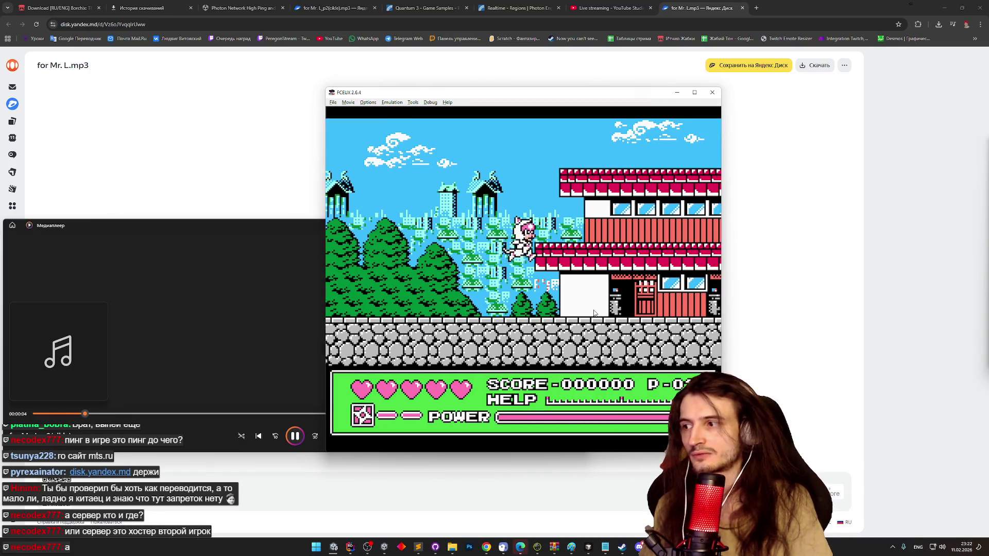
key("Left")
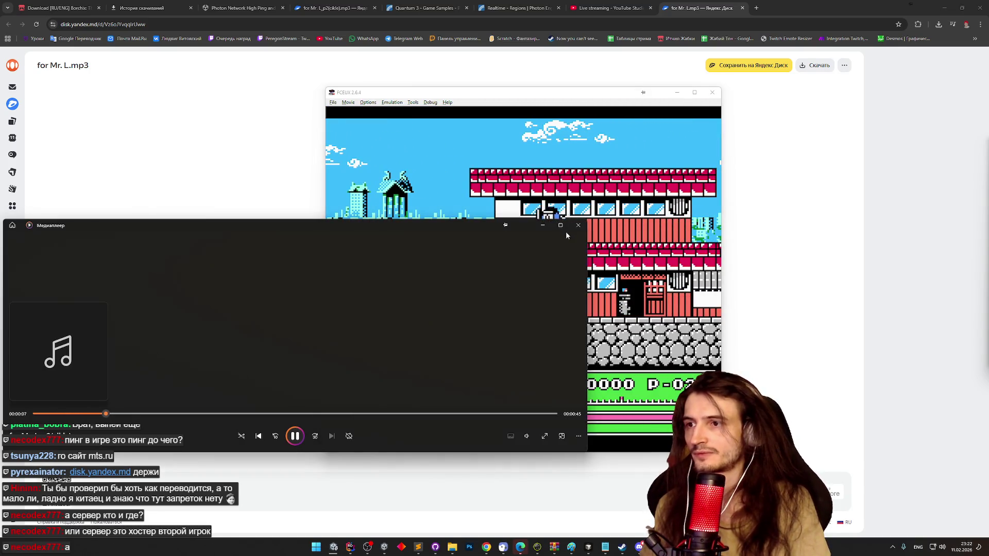
- Open the downloaded mp3 in the media player again from Chrome's downloads
left_click(337, 198)
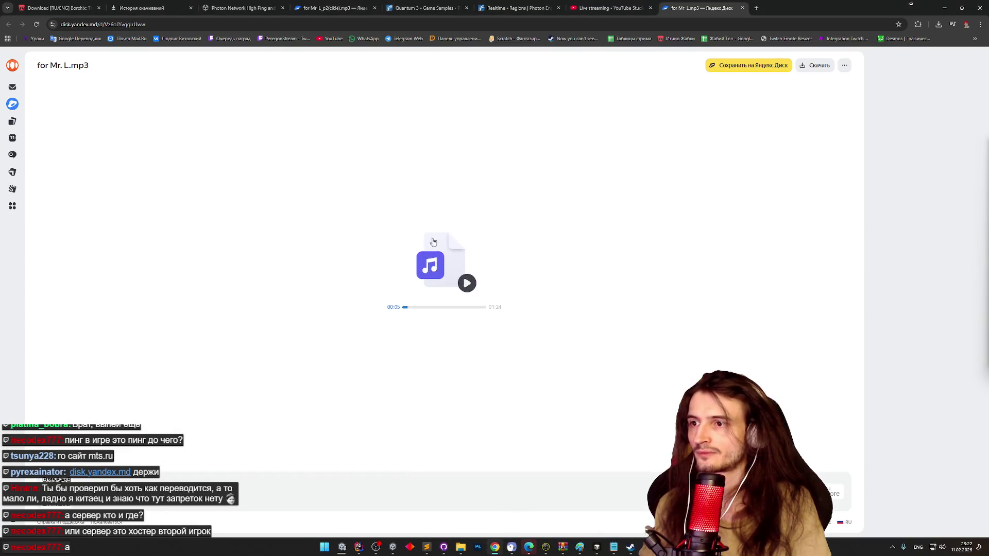
left_click(939, 24)
left_click(876, 61)
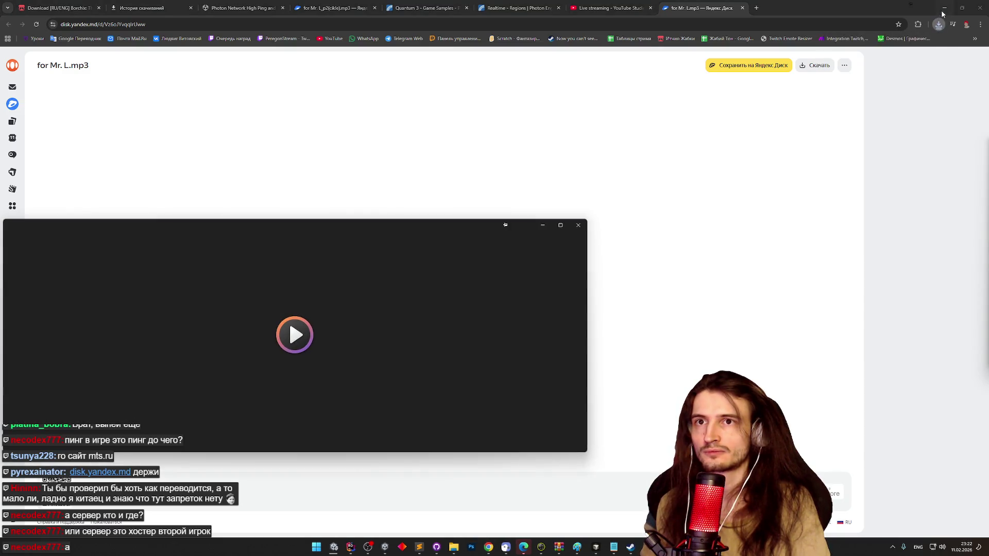
- Minimize the browser and guide the cat up the ladders to attack the green warrior
left_click(943, 8)
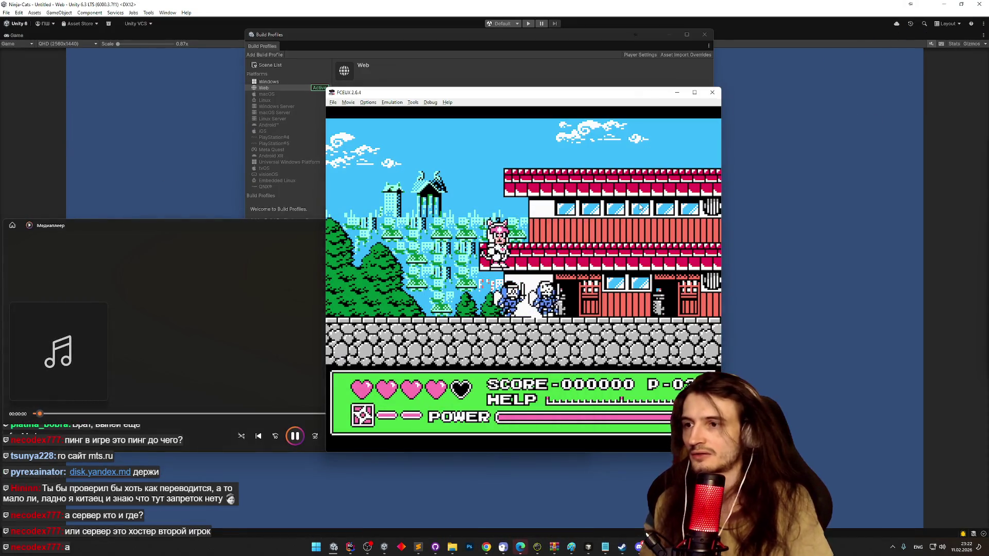
key("Right")
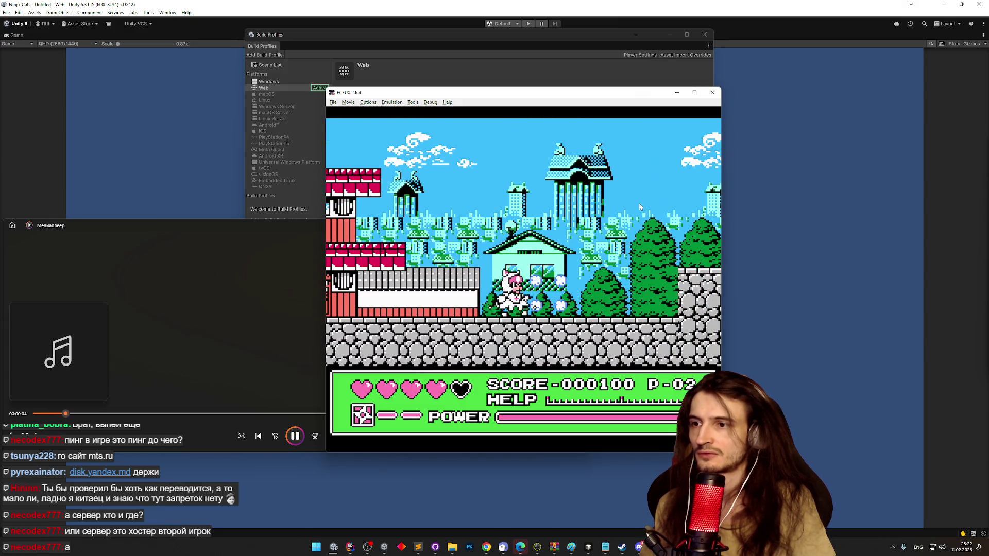
key("Right")
key("Right")
key("Right")
key("Right")
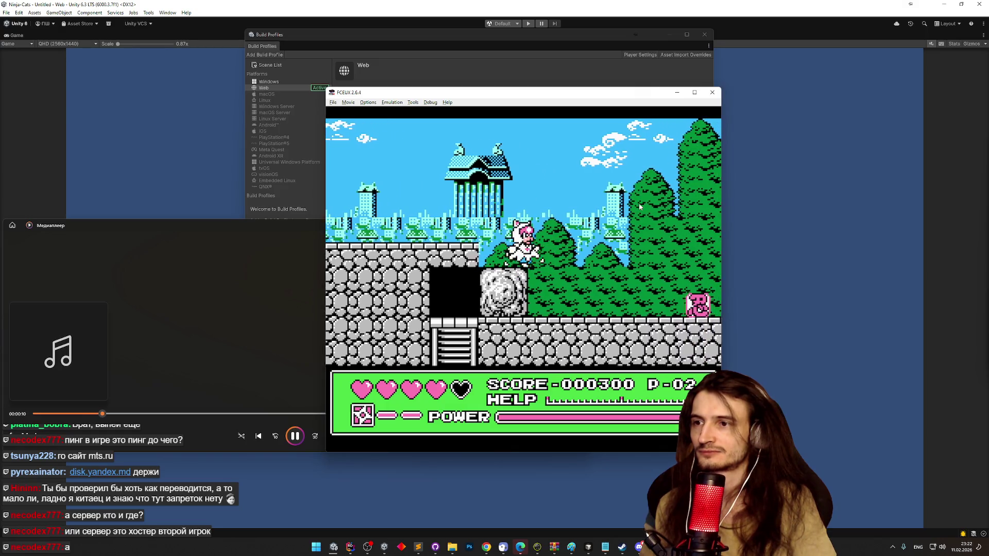
key("Up")
key("Right")
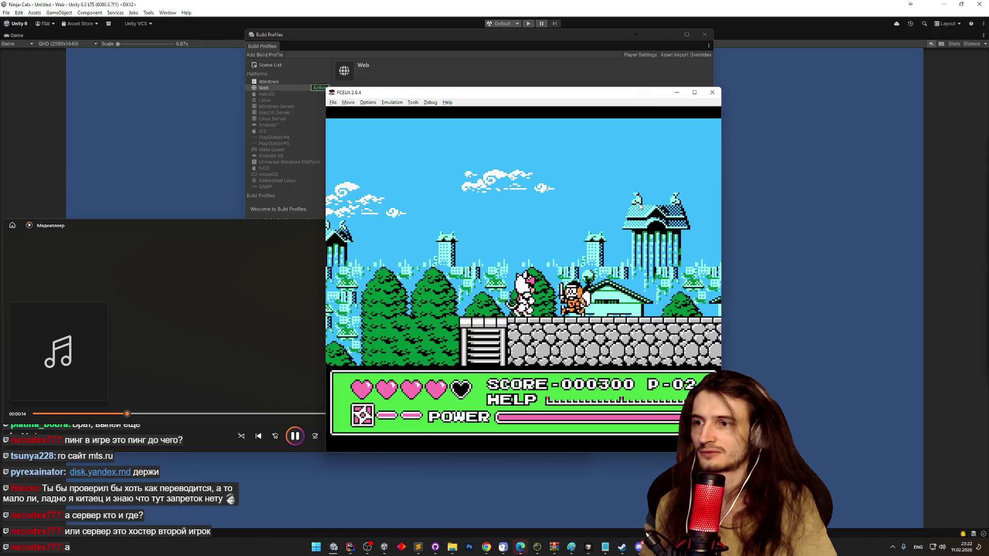
key("Right")
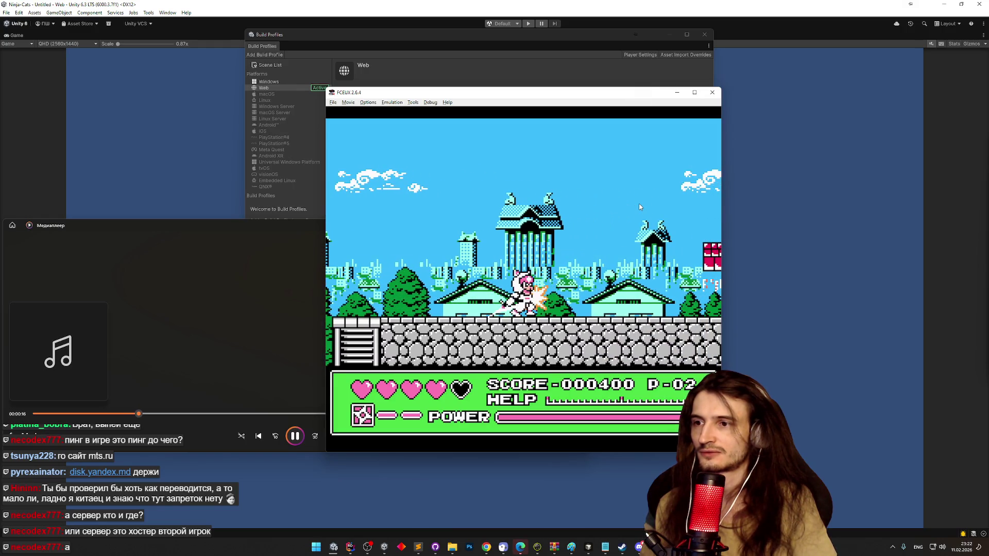
key("Left")
key("f")
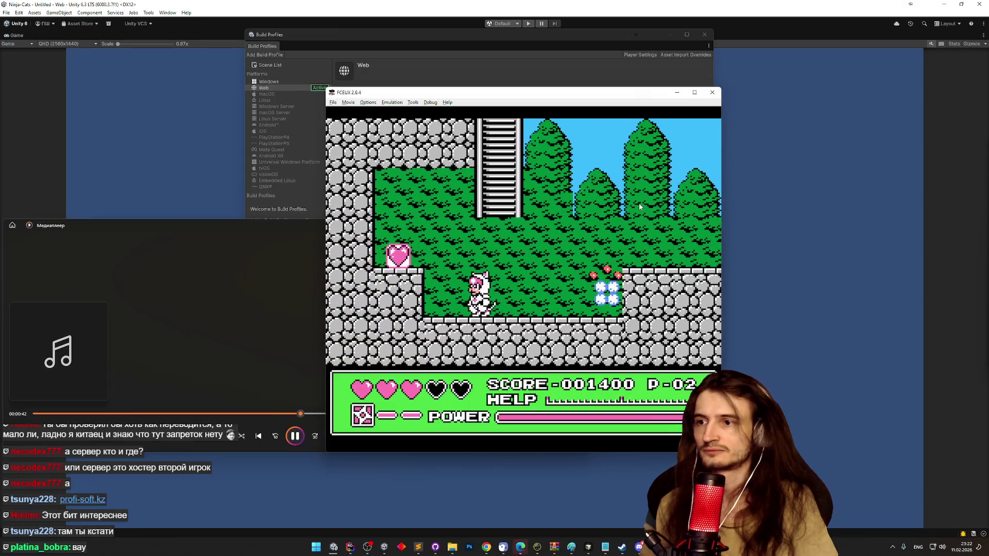
key("Right")
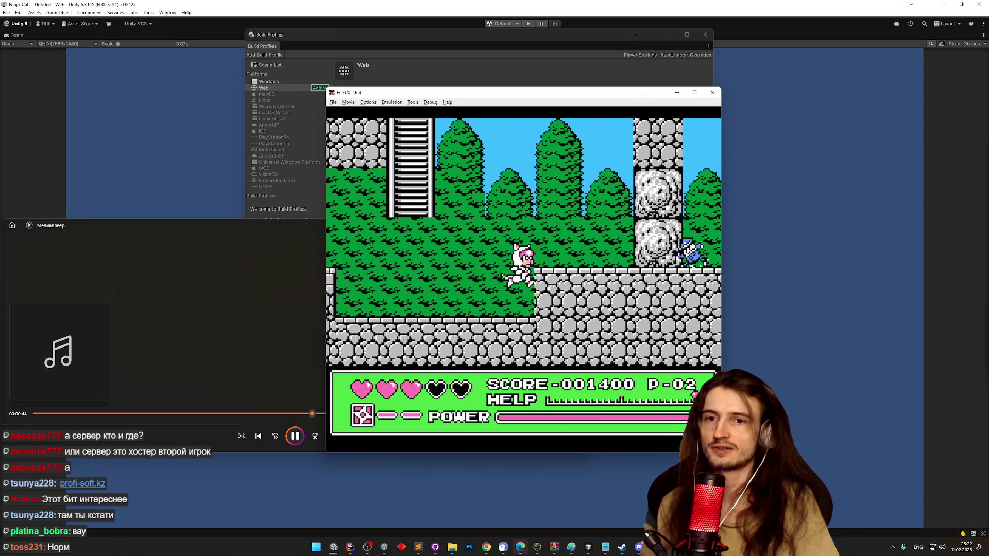
key("Left")
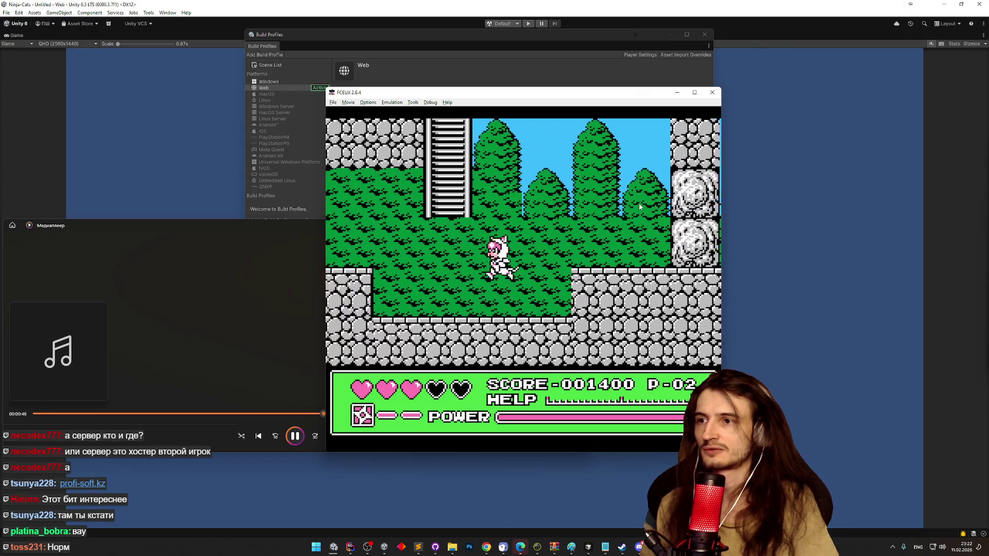
key("Up")
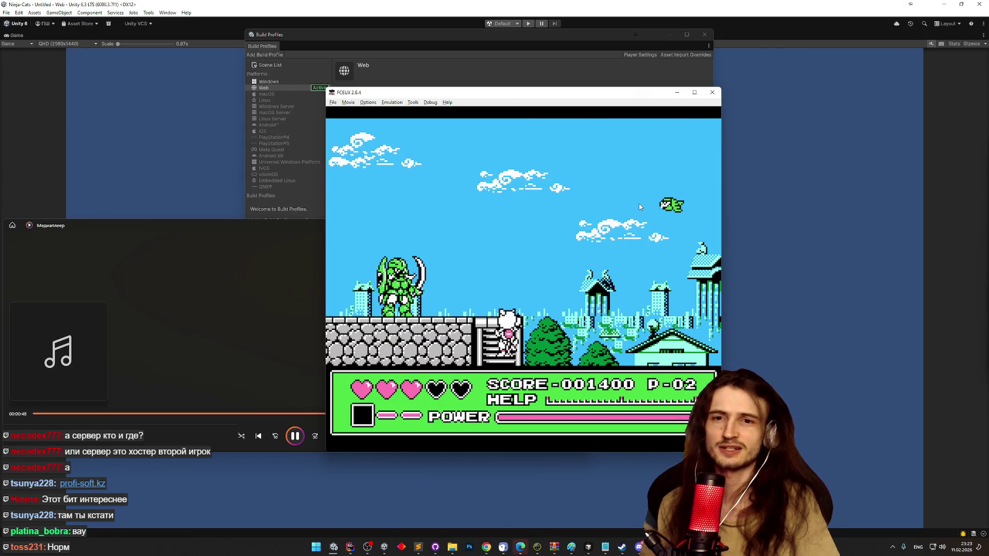
key("Down")
key("Up")
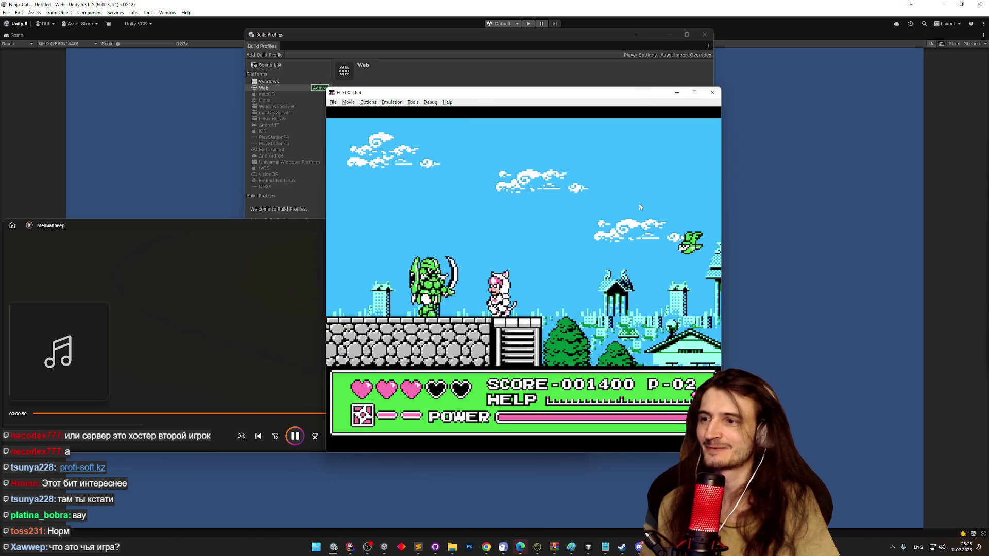
key("Right")
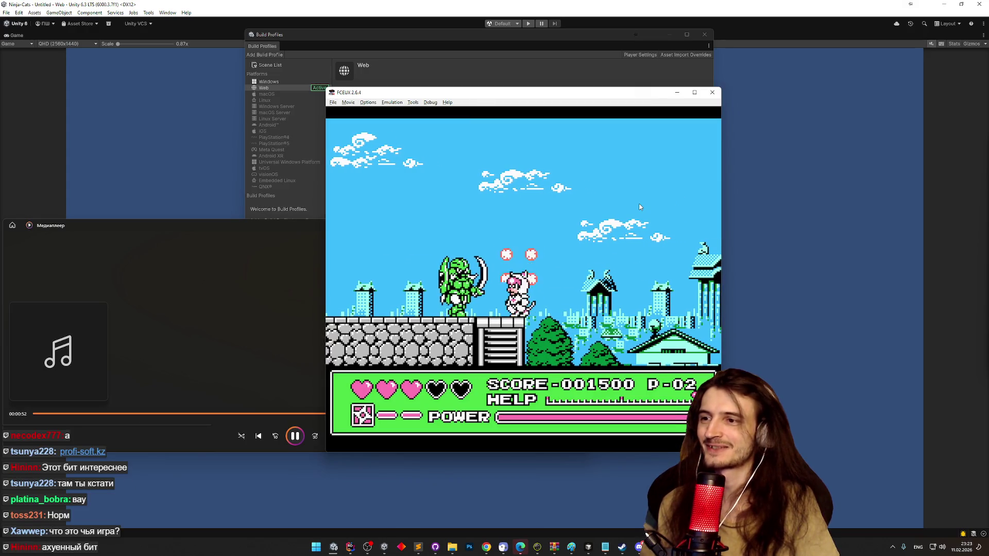
- Fight across the red-roofed buildings, defeating the green and red enemies
key("Right")
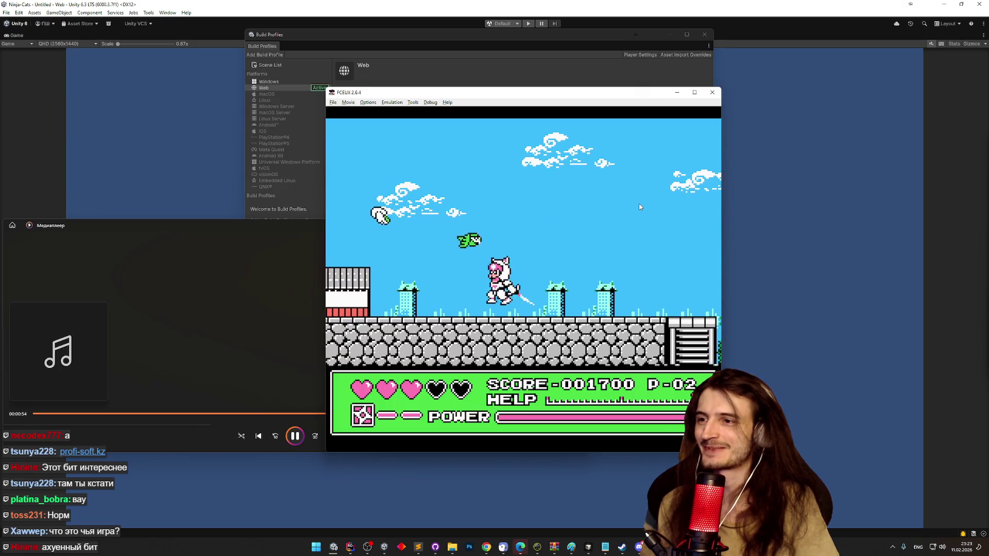
key("Left")
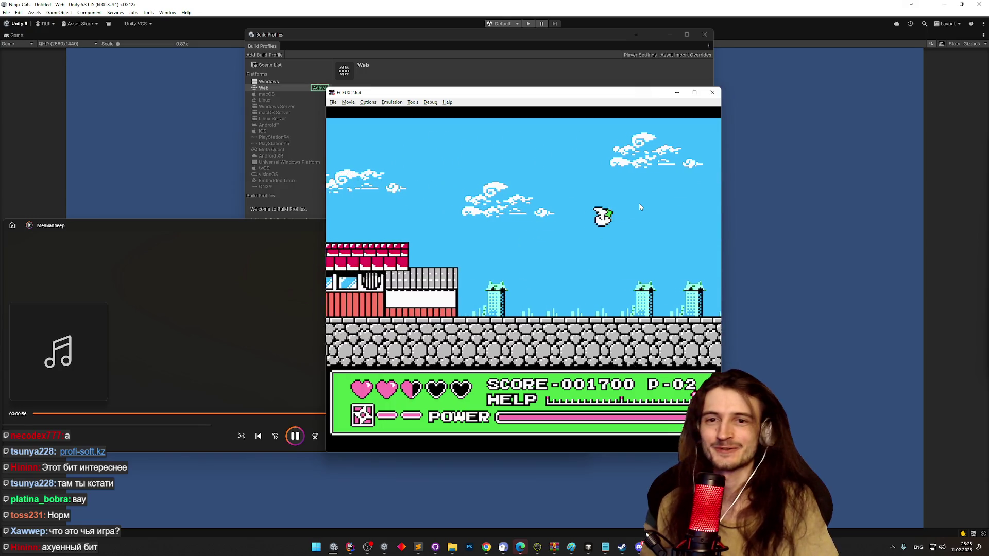
key("Left")
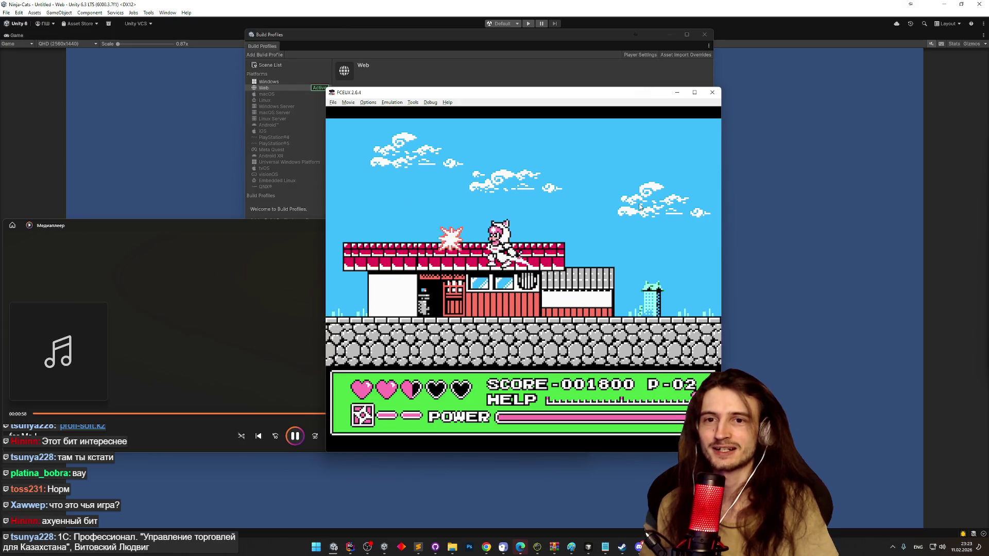
key("Left")
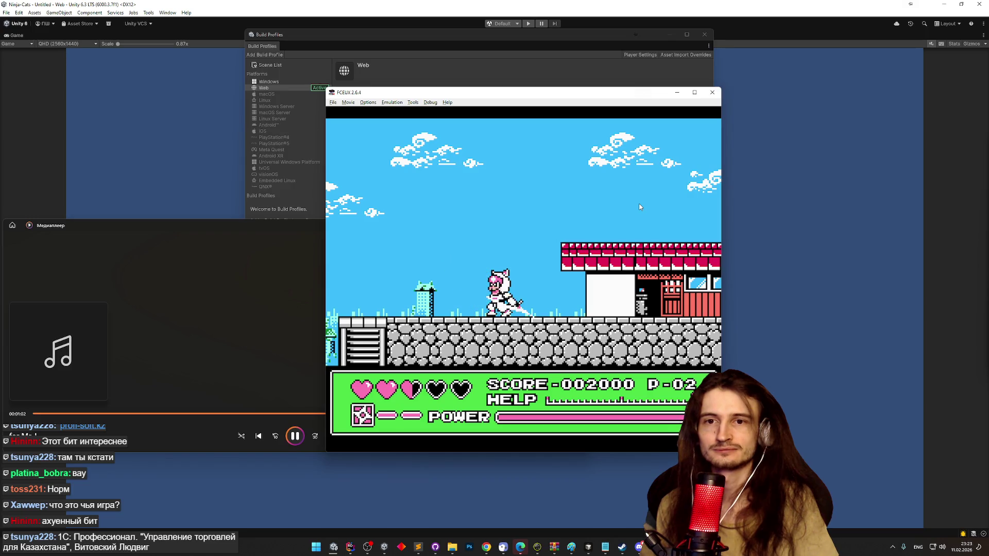
key("Left")
key("f")
key("Left")
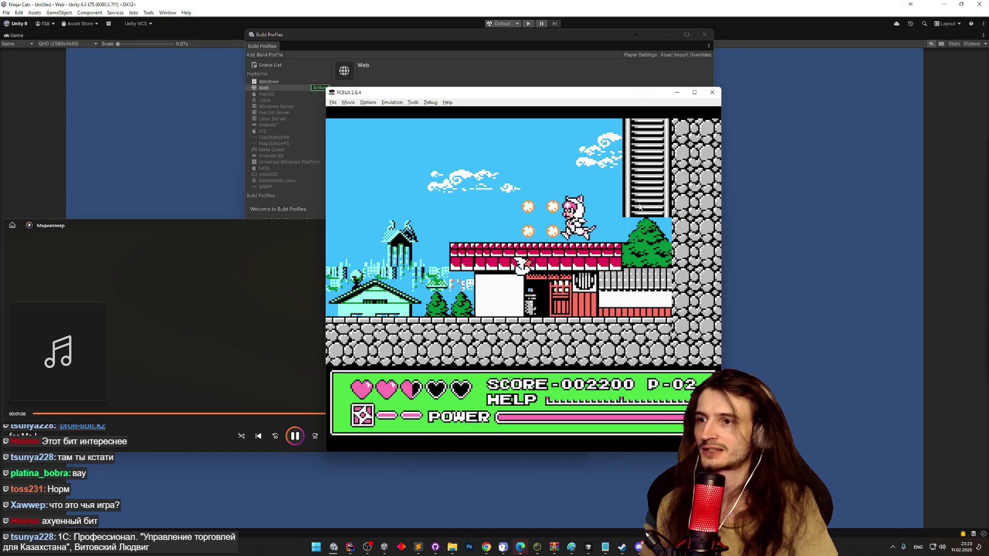
key("Left")
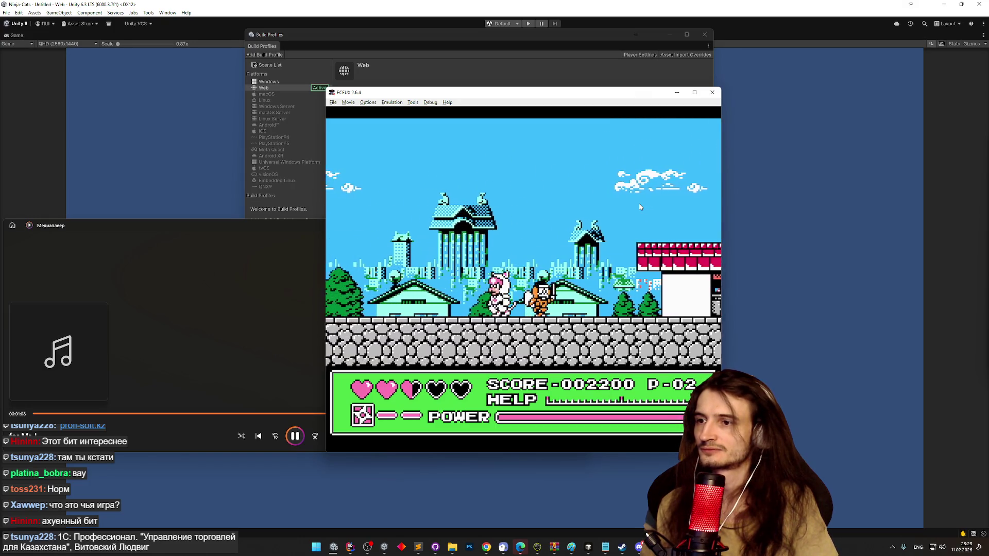
key("Left")
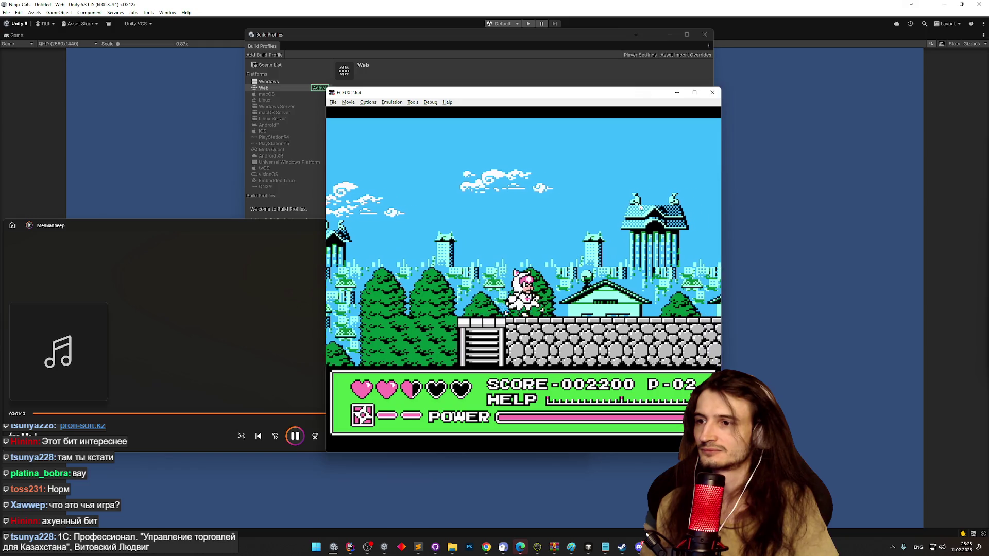
key("Left")
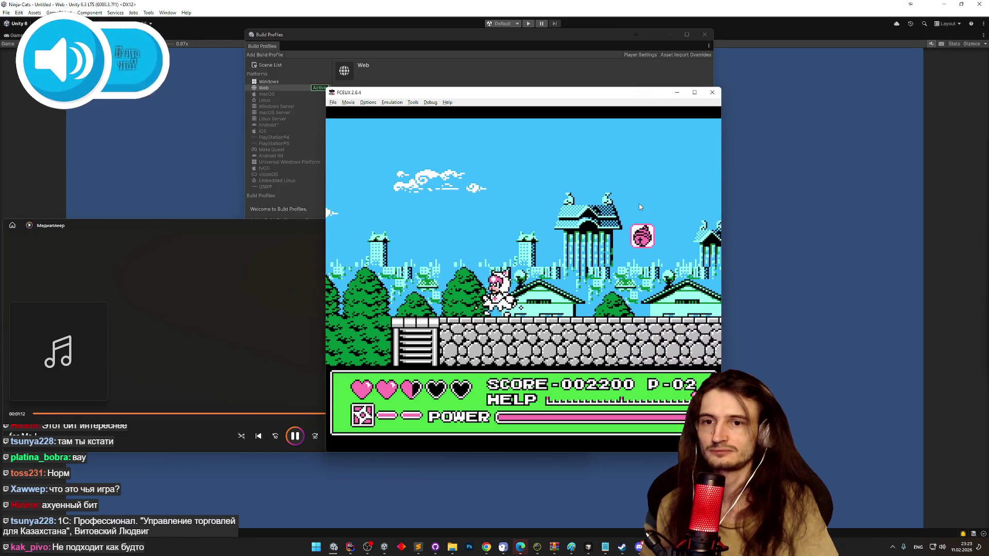
key("Right")
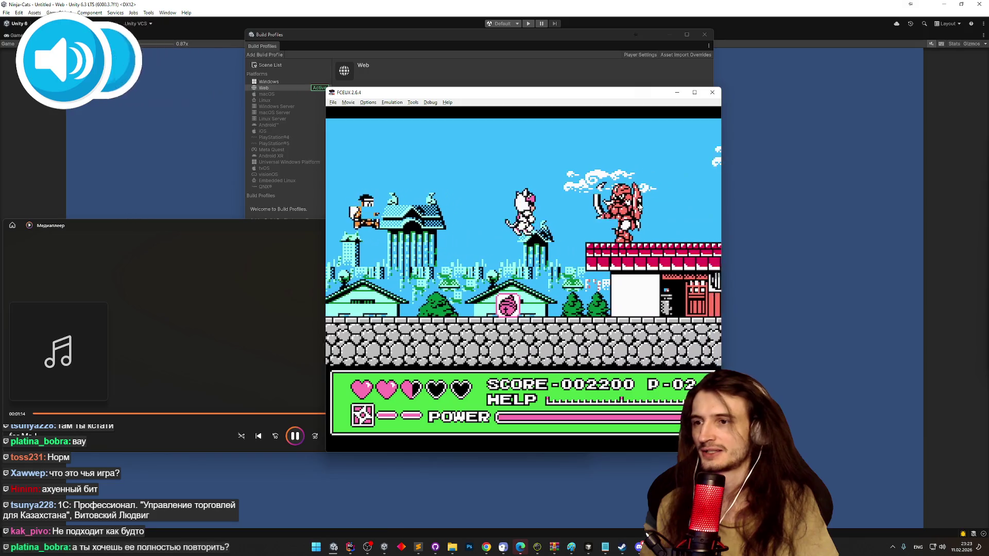
key("Right")
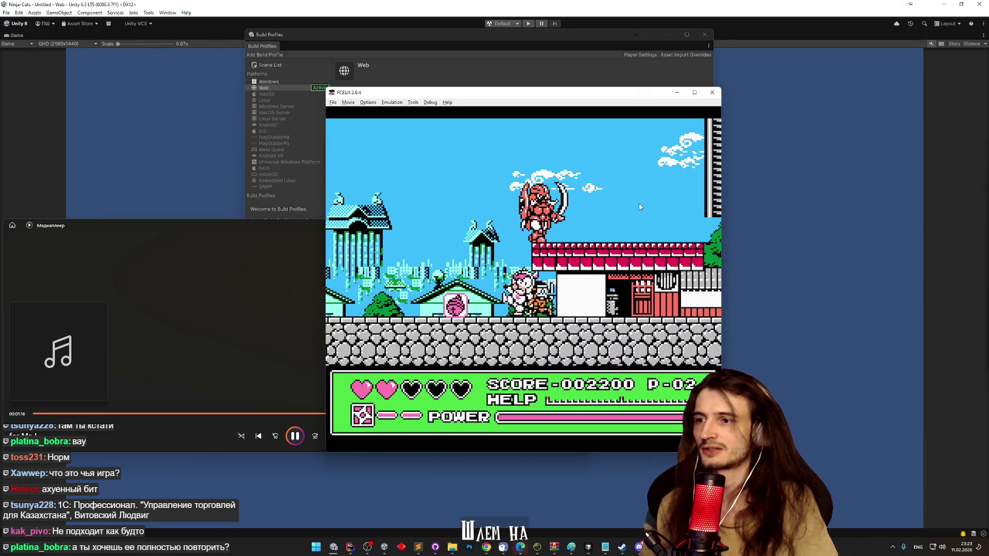
key("Right")
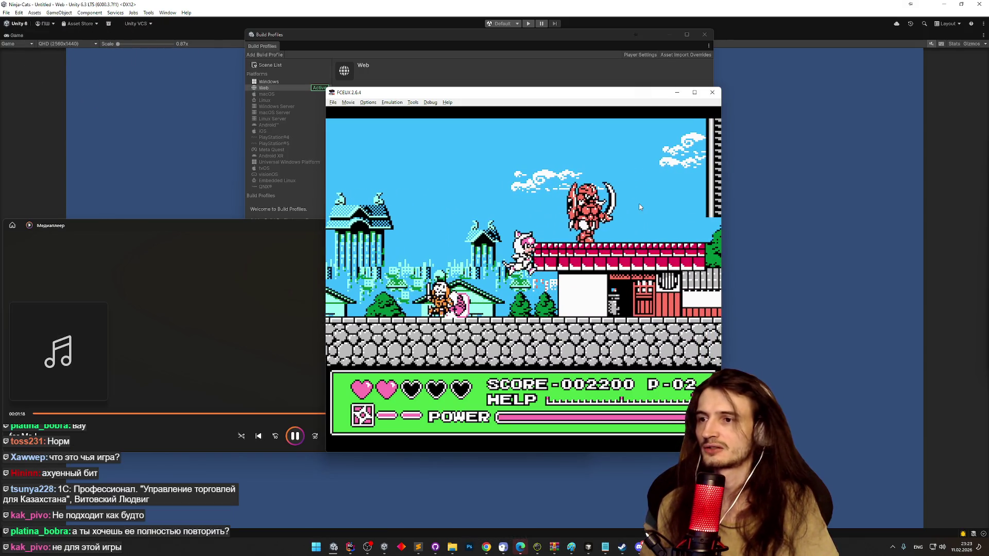
key("Right")
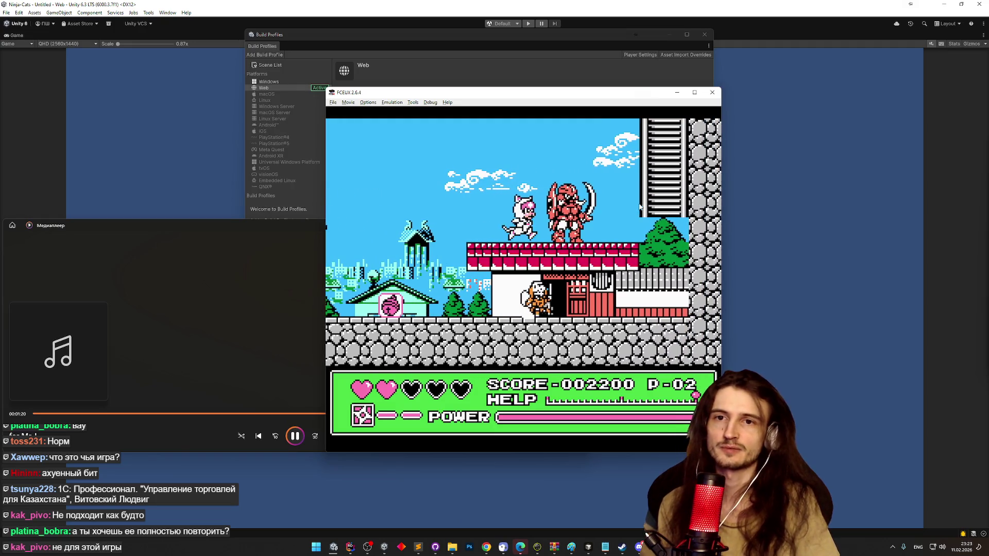
key("Right")
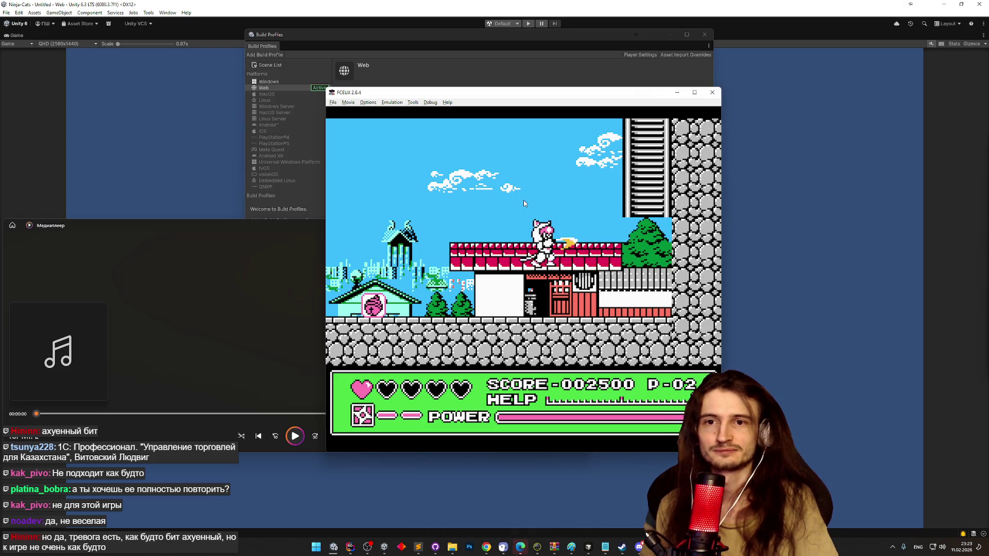
- Climb into the next area, grab the heart, and beat the armoured enemy, reaching the forest at 3400
key("Right")
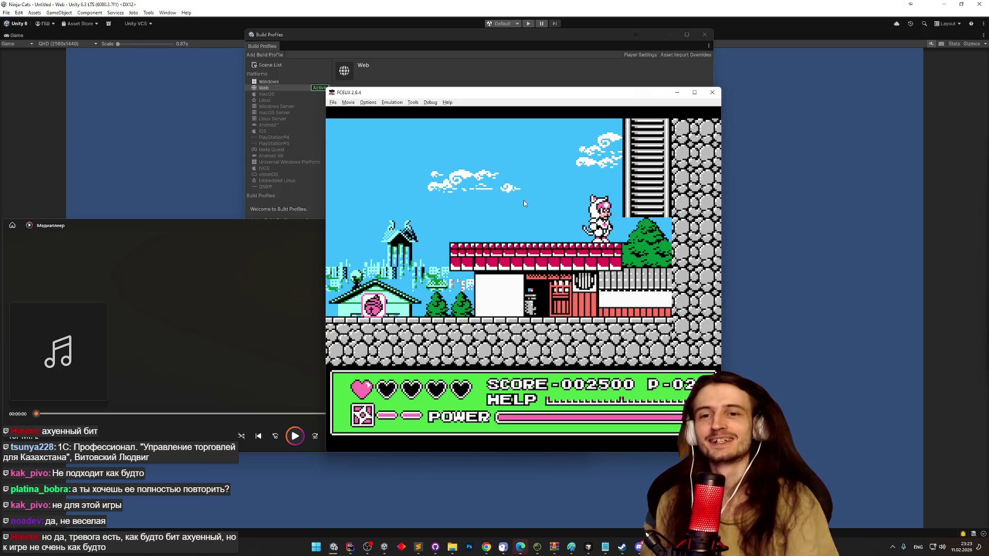
key("Left")
key("Right")
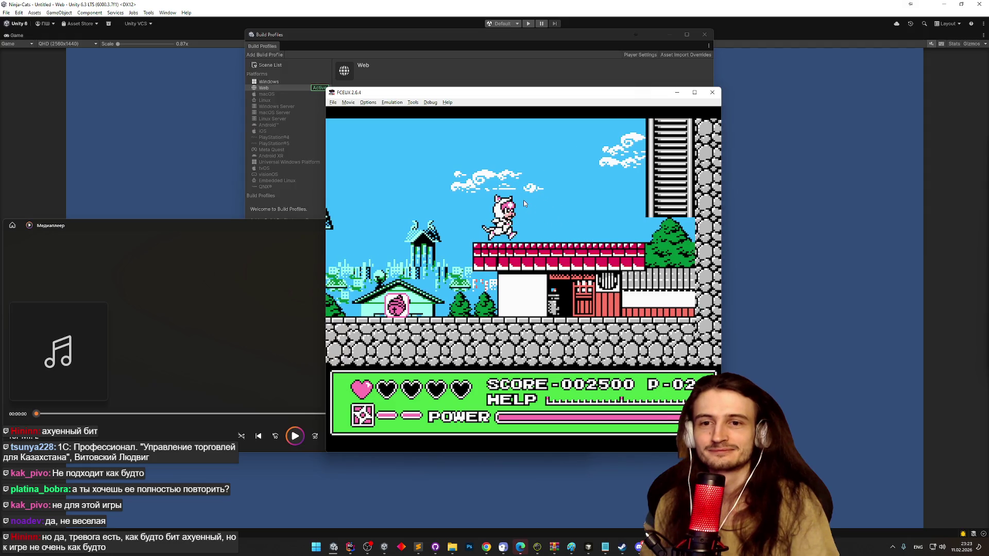
key("Up")
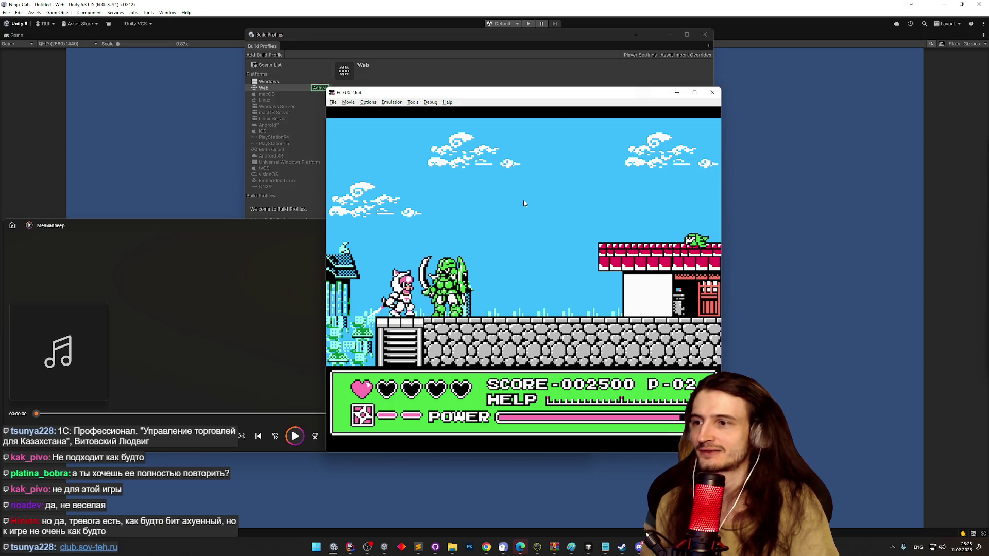
key("f")
key("Right")
key("d")
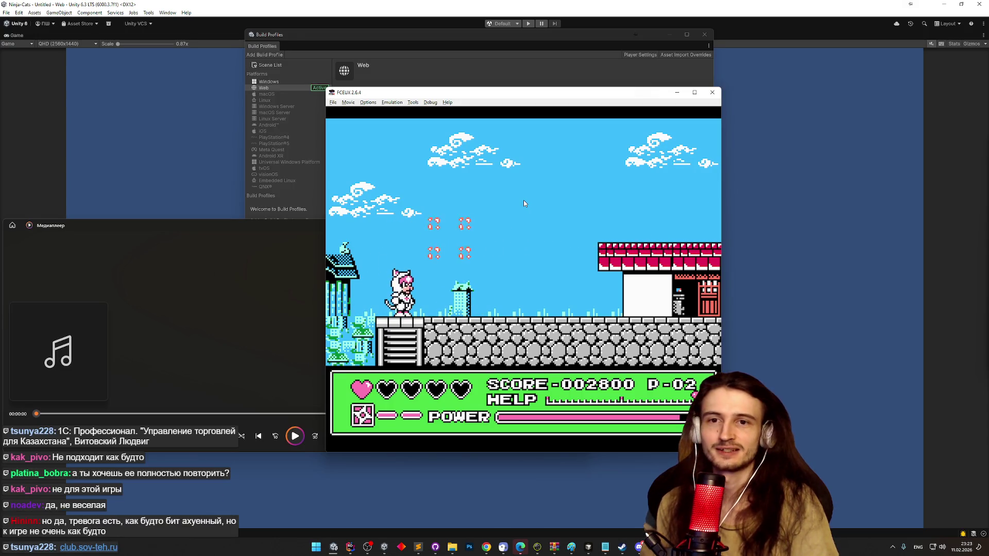
key("Right")
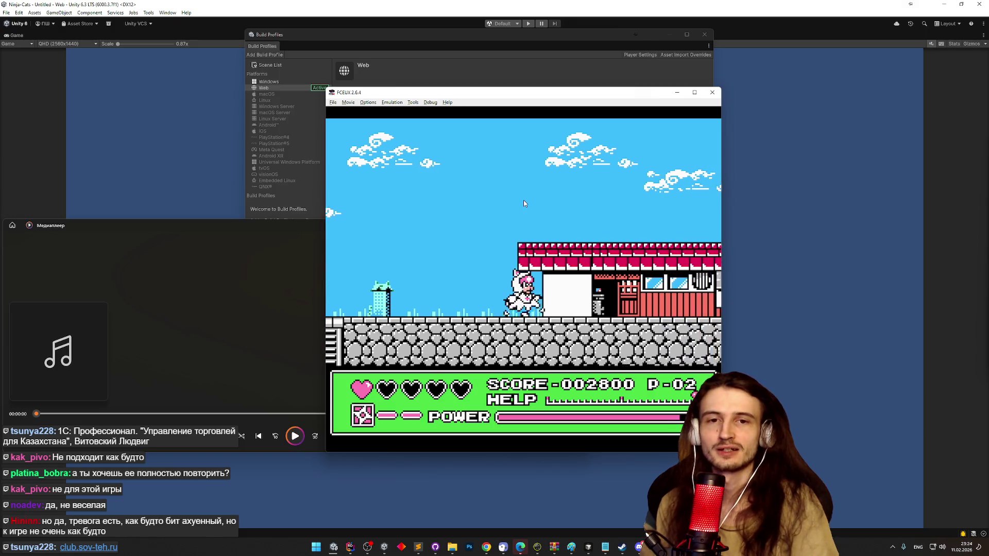
key("d")
key("Right")
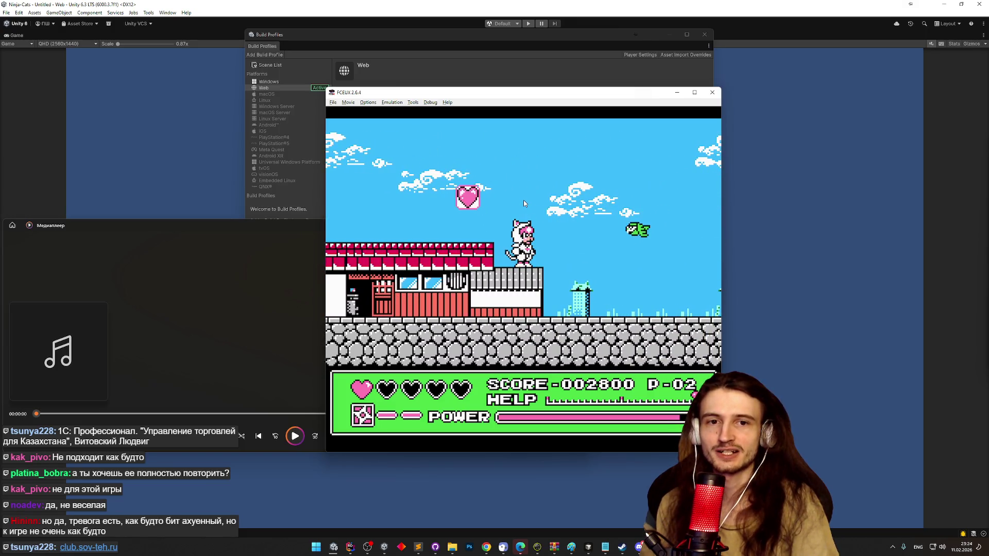
key("Left")
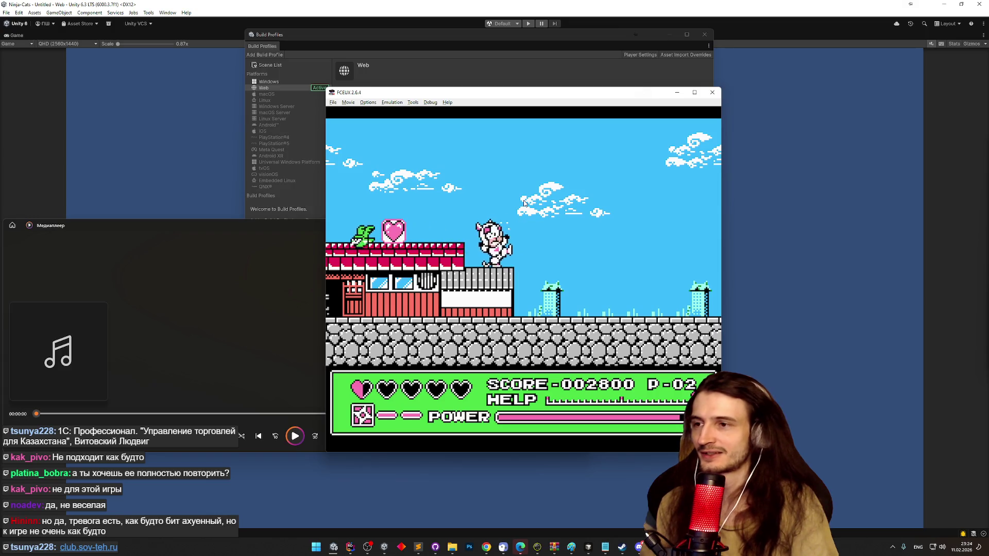
key("Right")
key("d")
key("Right")
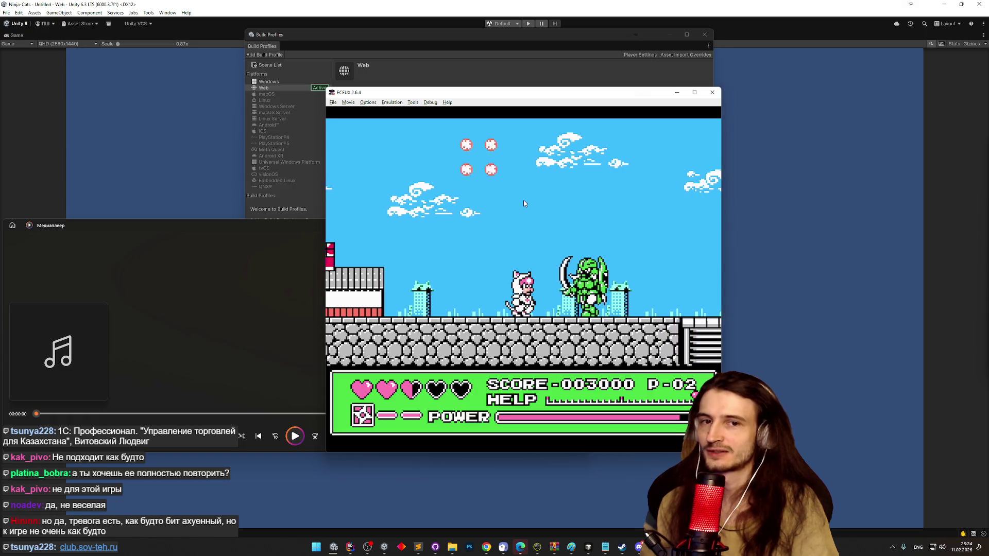
key("Right")
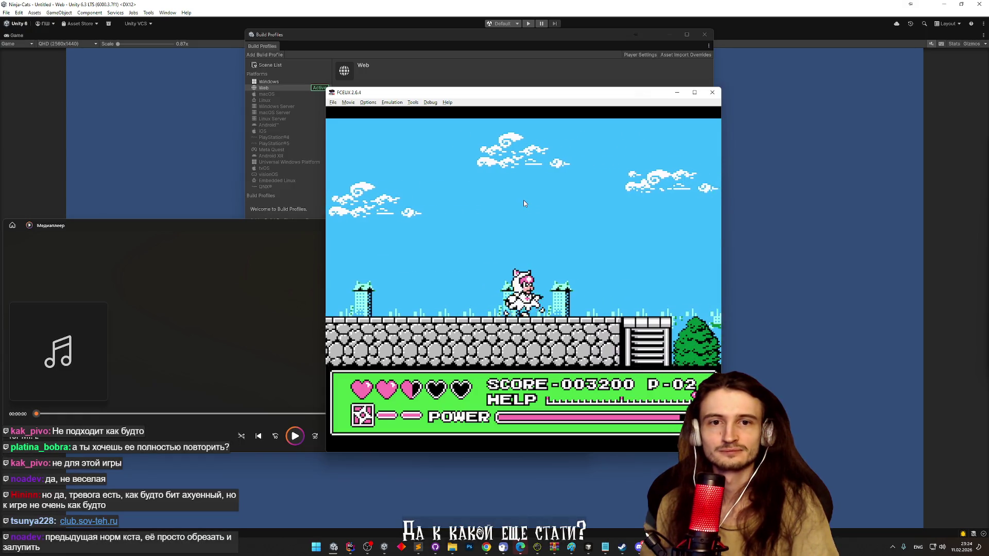
key("Right")
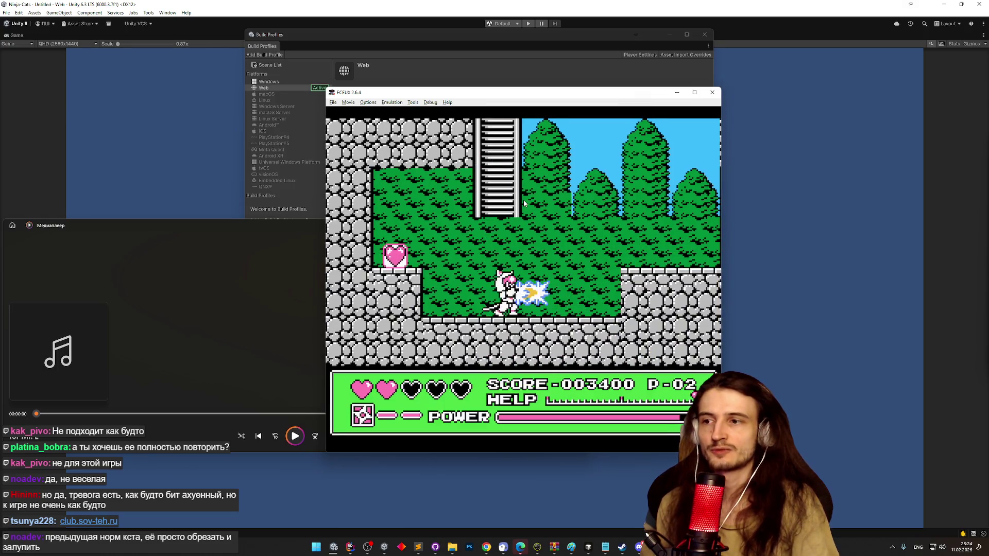
key("Right")
key("f")
key("Right")
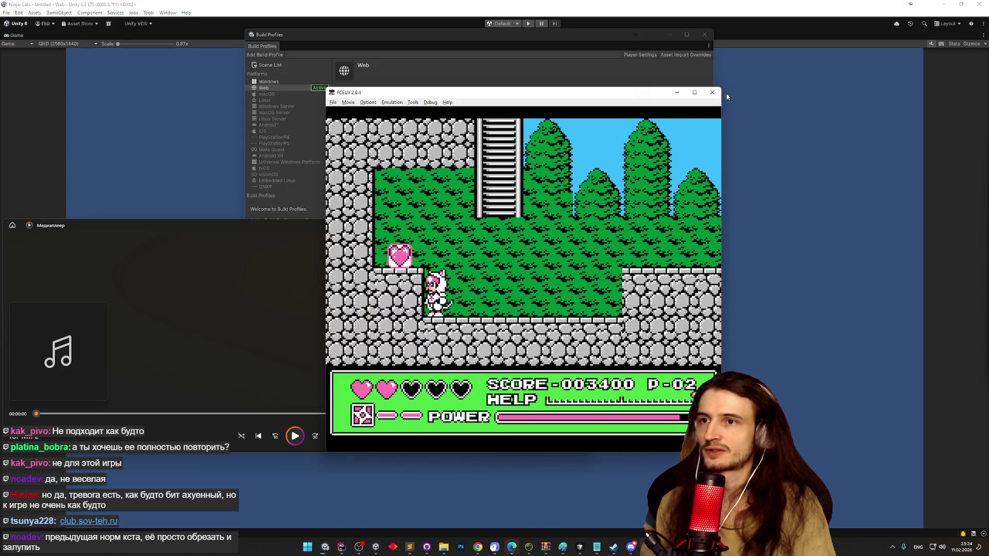
- Close FCEUX and the media player, allow firewall access, and return to Unity's Web build profile
left_click(719, 97)
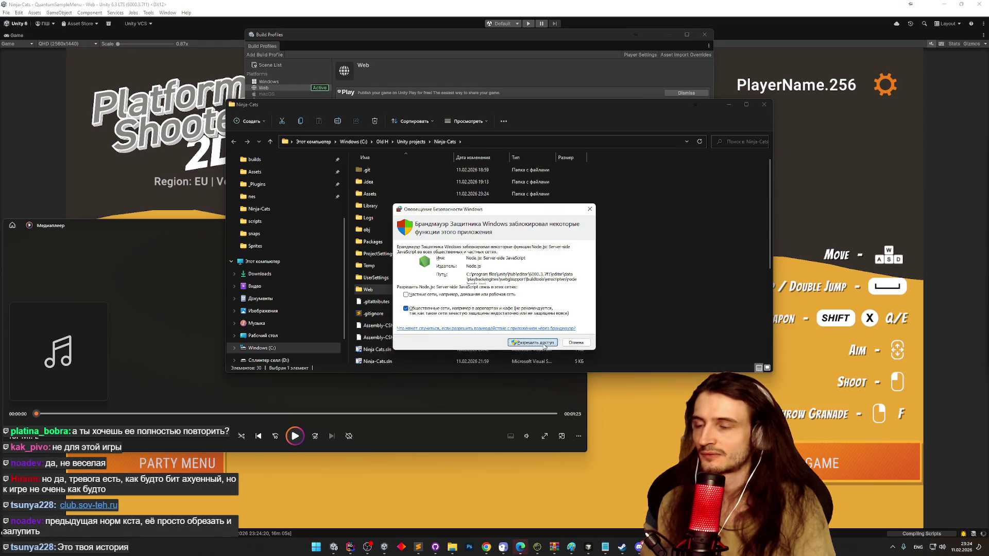
left_click(546, 343)
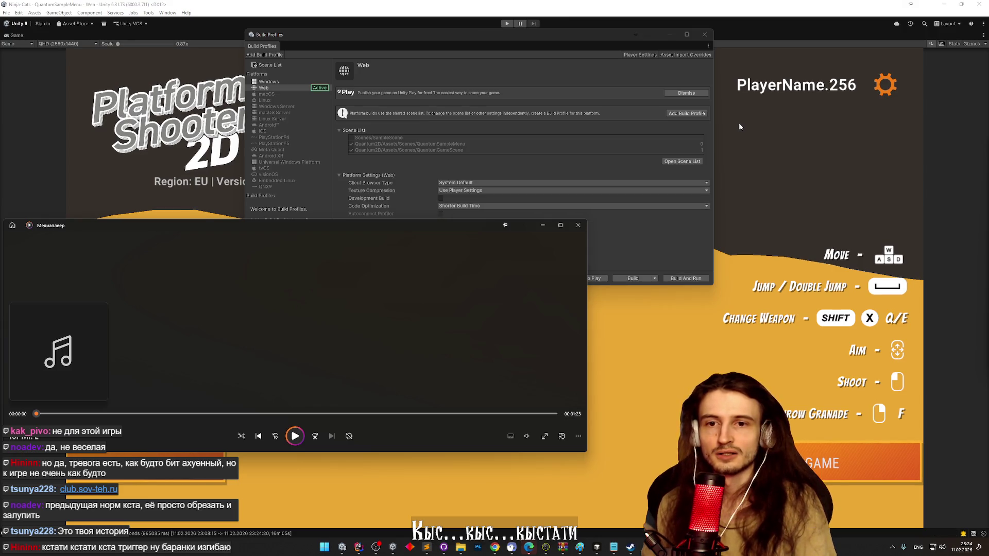
left_click(577, 227)
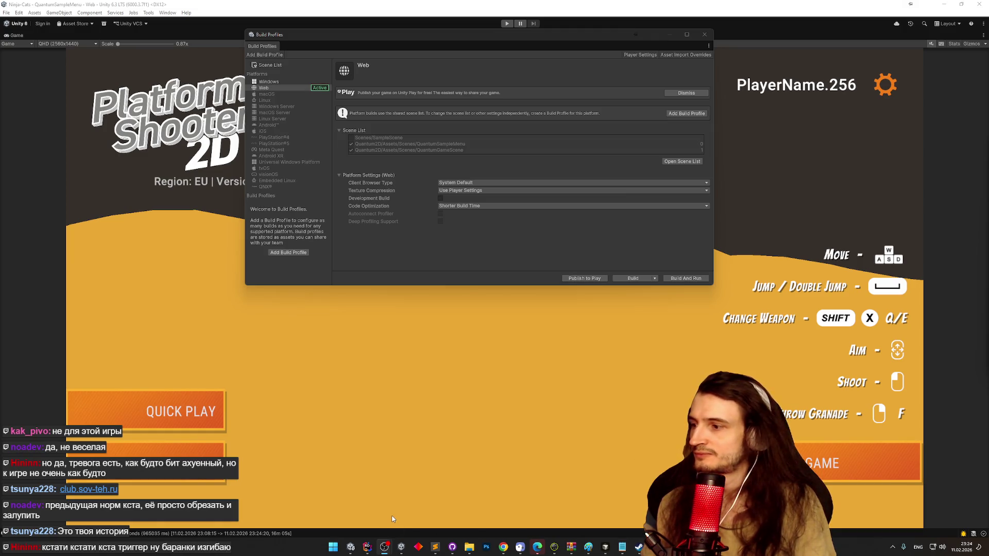
left_click(502, 546)
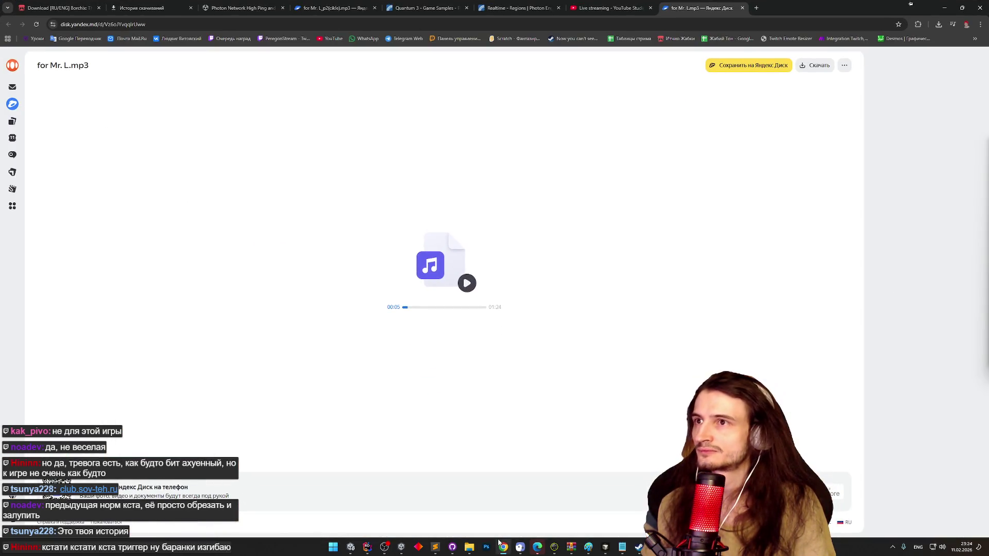
left_click(949, 4)
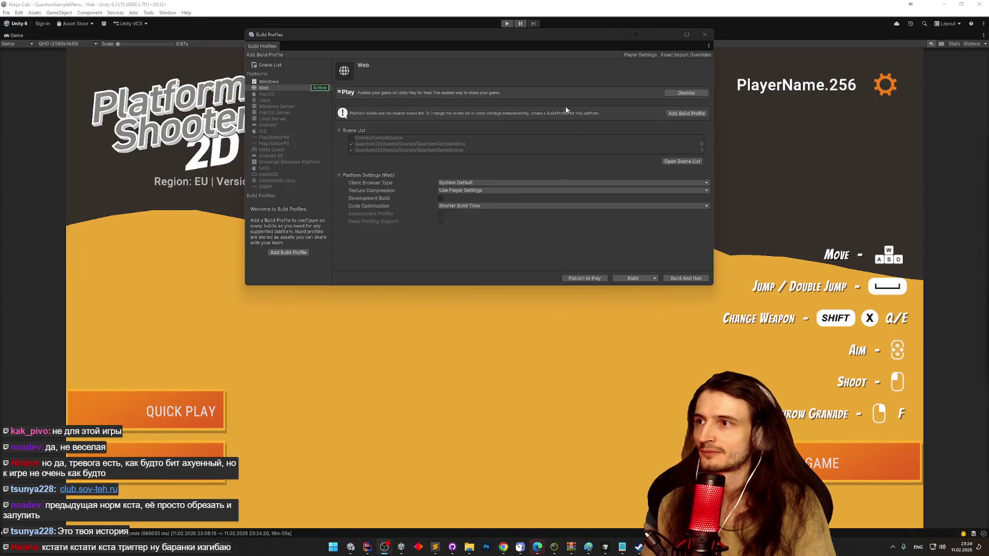
left_click(583, 278)
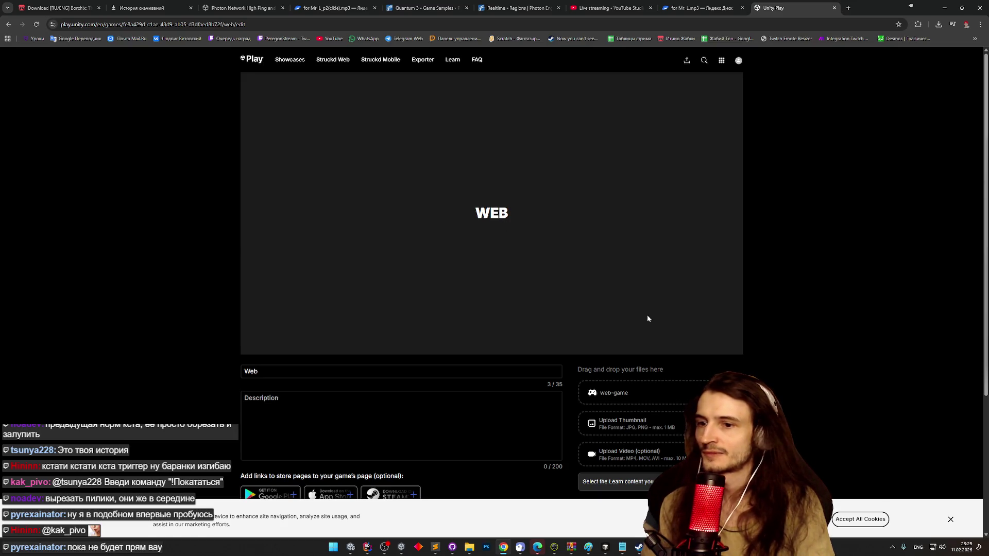
- Accept the cookies and update the Web game's details to publish its Unity Play page
left_click(950, 519)
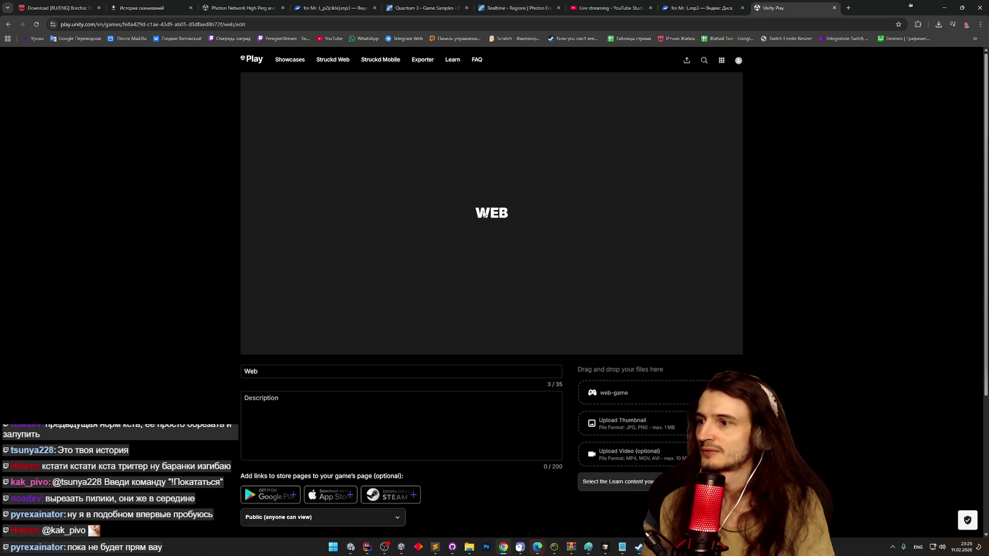
scroll(452, 282, "down", 3)
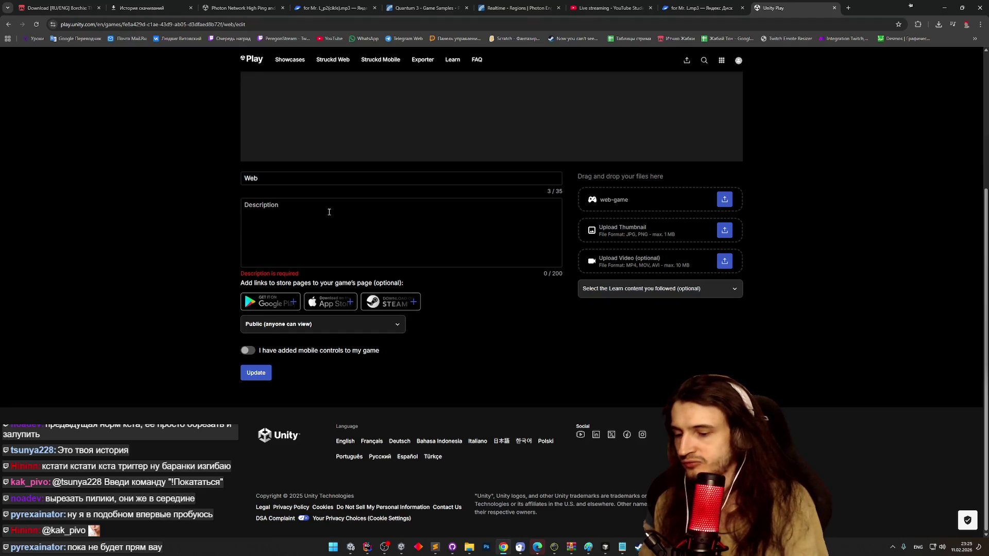
left_click(261, 373)
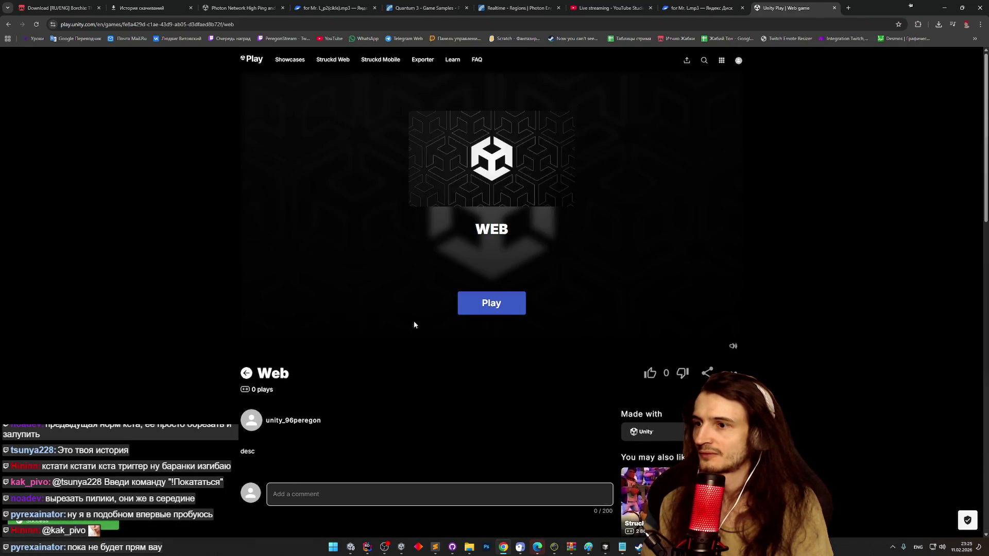
- Launch the Web game, set its Photon Region to eu in settings, then start Quick Play
left_click(463, 307)
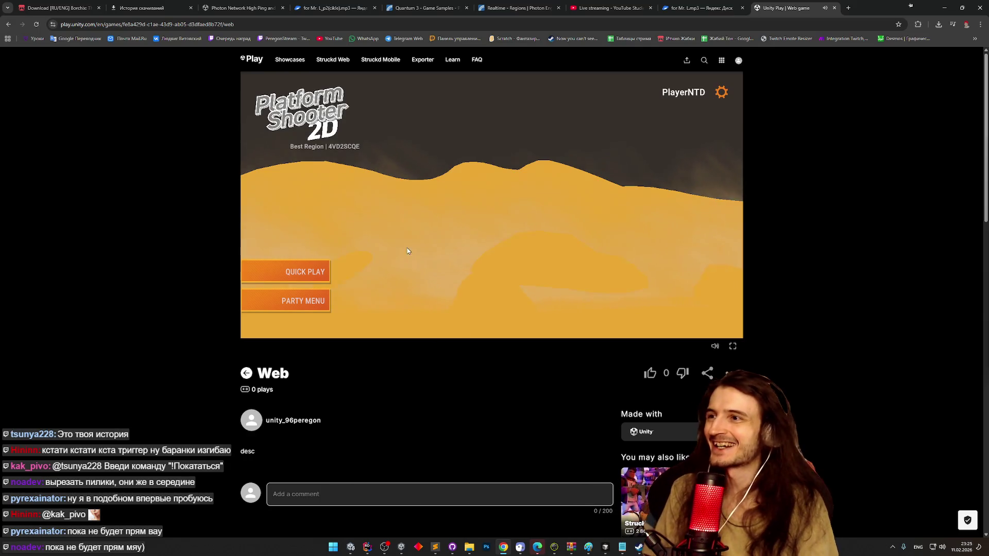
left_click(721, 95)
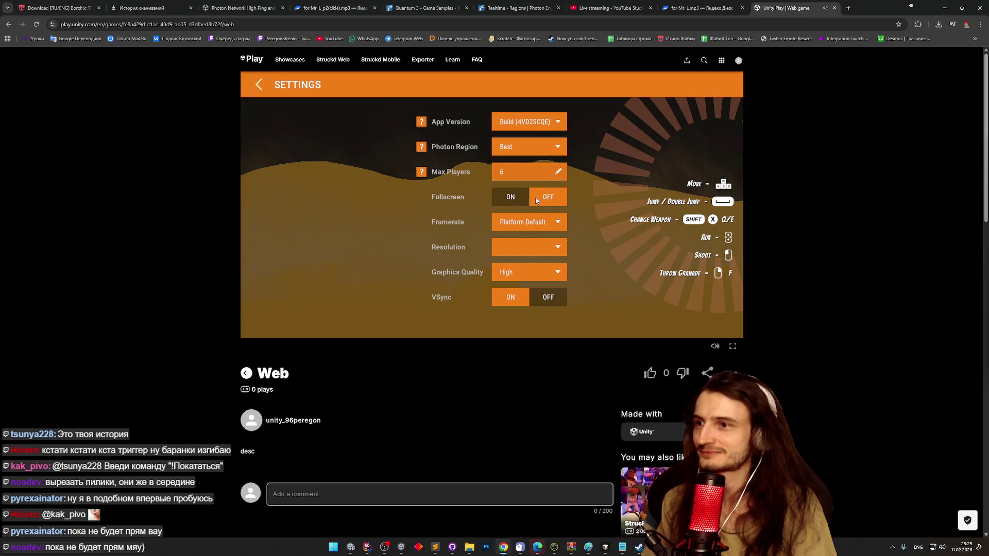
left_click(547, 152)
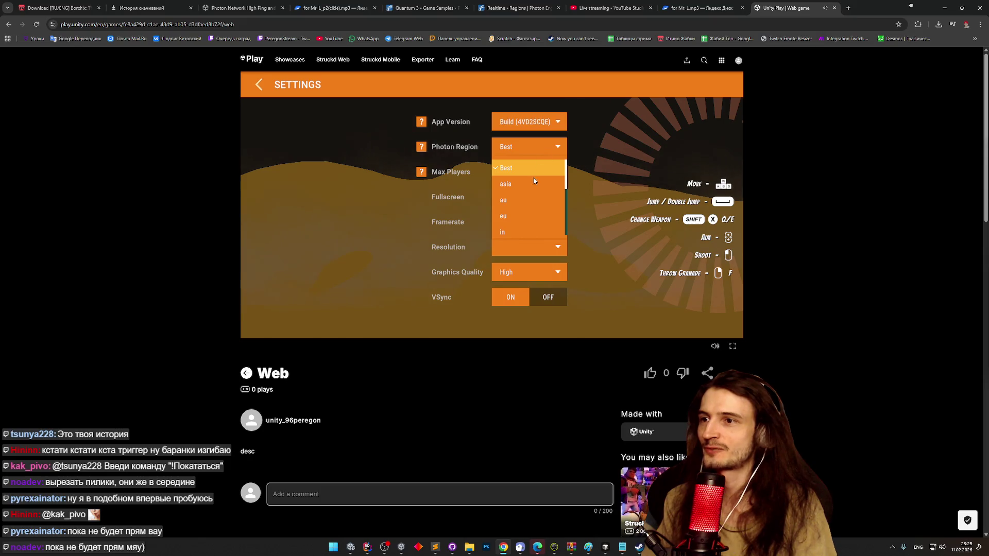
left_click(591, 137)
left_click(531, 148)
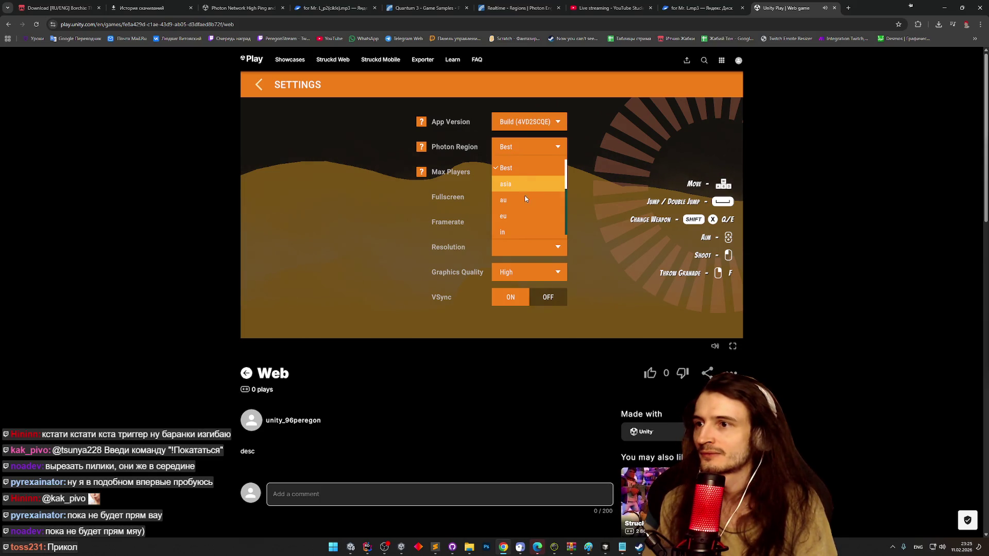
left_click(525, 216)
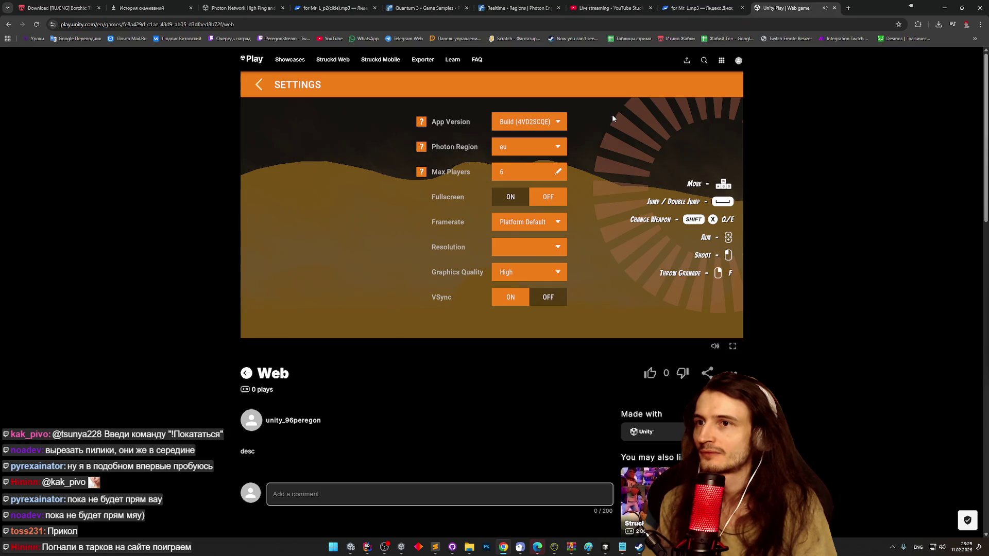
left_click(259, 85)
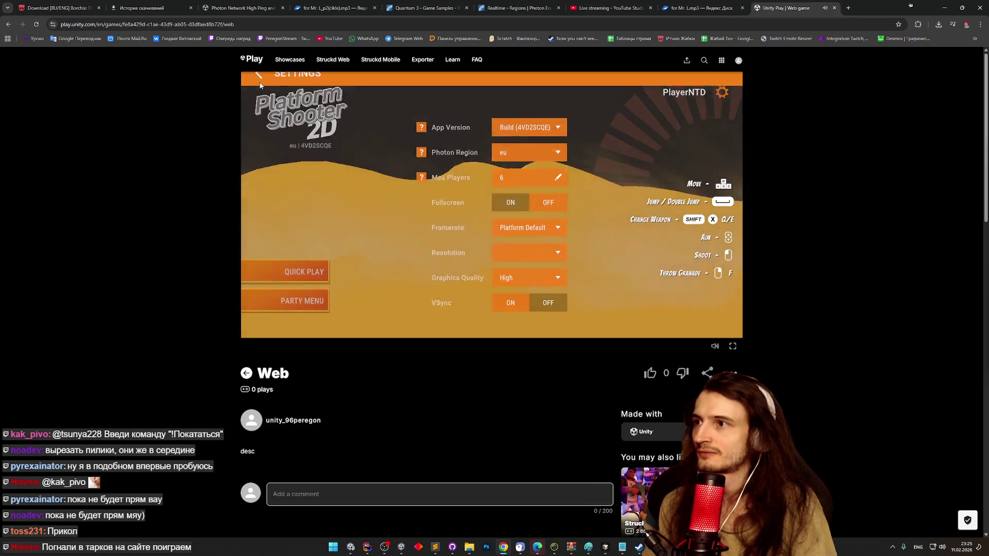
left_click(306, 271)
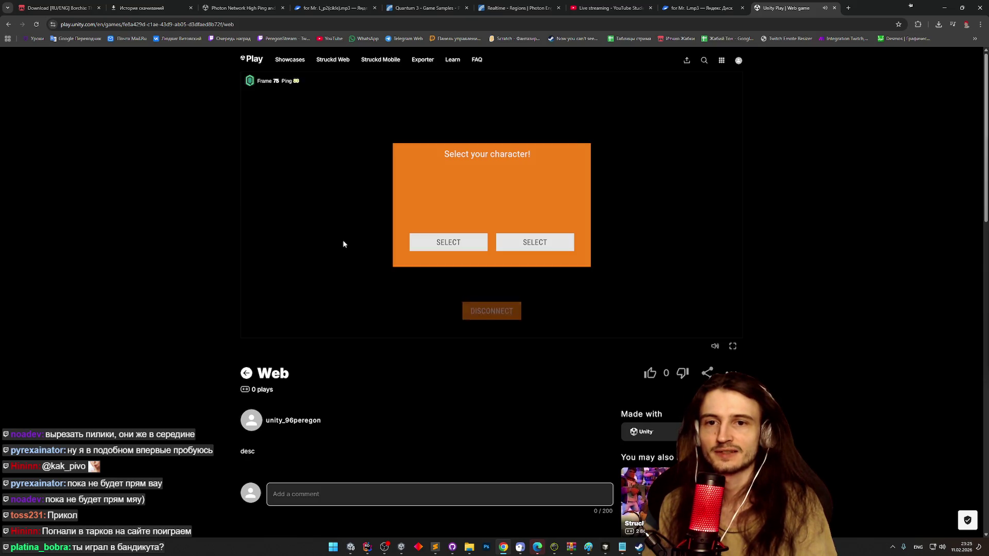
- Select a character to spawn into the desert-level match and play
left_click(451, 244)
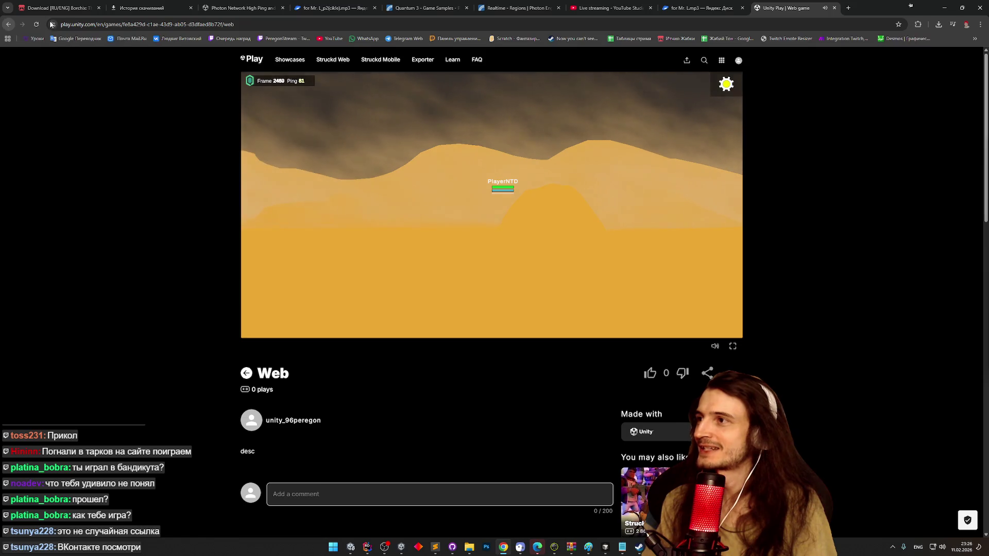
left_click(129, 24)
left_click(814, 89)
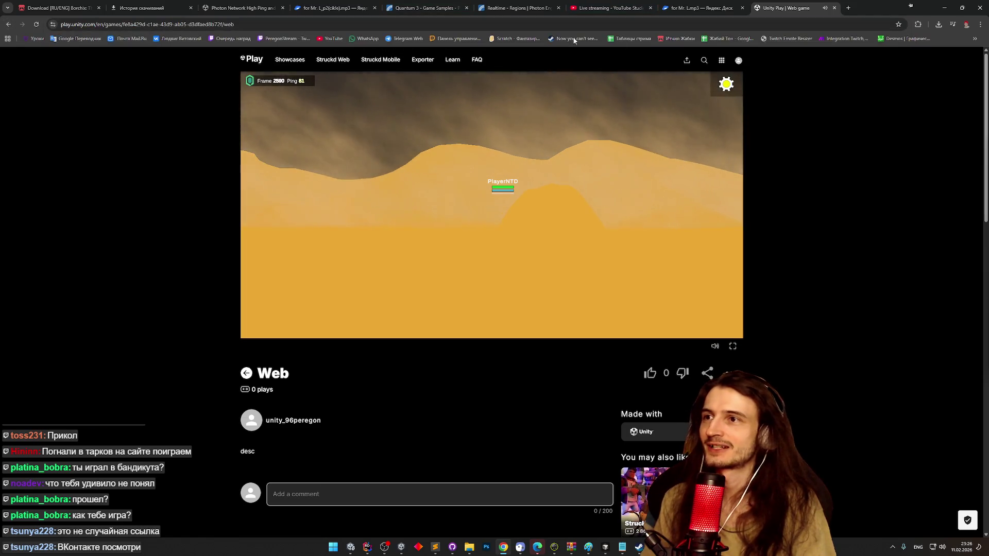
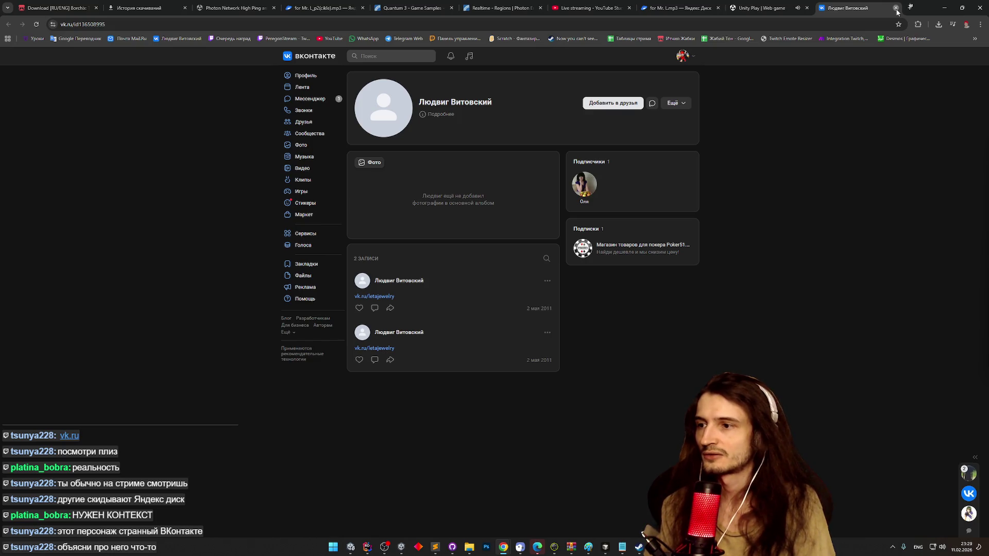
- Close the VK profile tab and then the Unity Play game tab in the browser
left_click(896, 7)
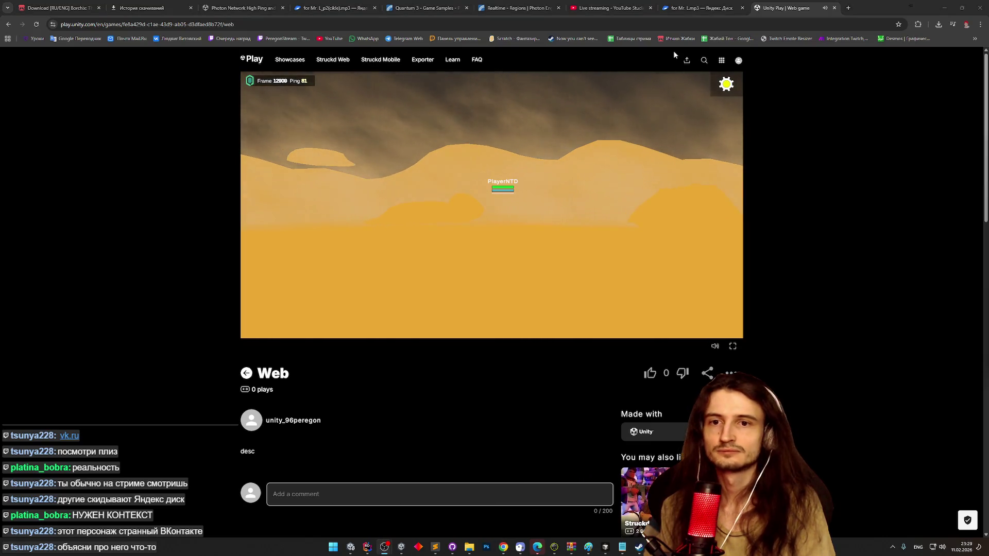
left_click(835, 9)
- Minimize Chrome to bring the Unity editor back into view
left_click(944, 8)
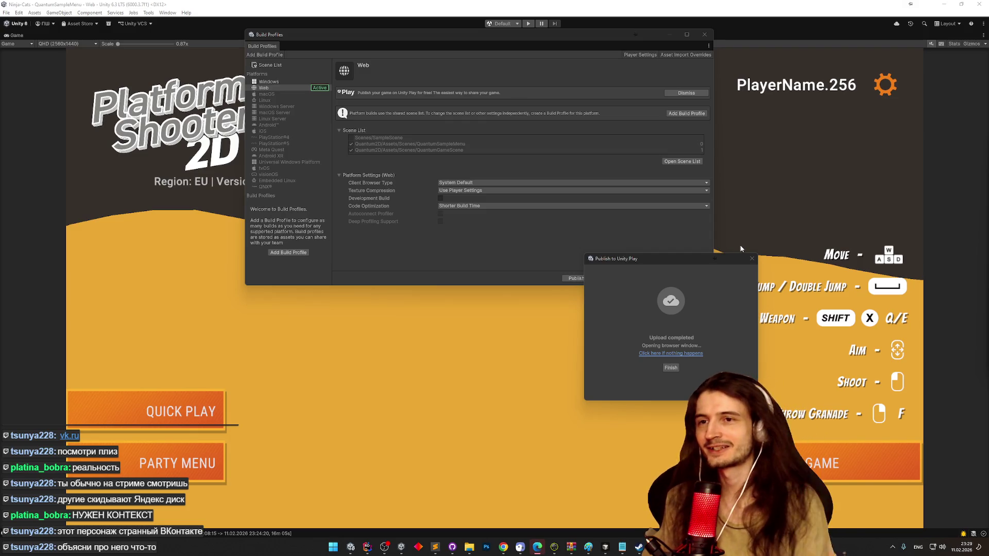
- Dismiss the upload-completed notice, restore the full editor layout, and close Build Profiles
left_click(752, 259)
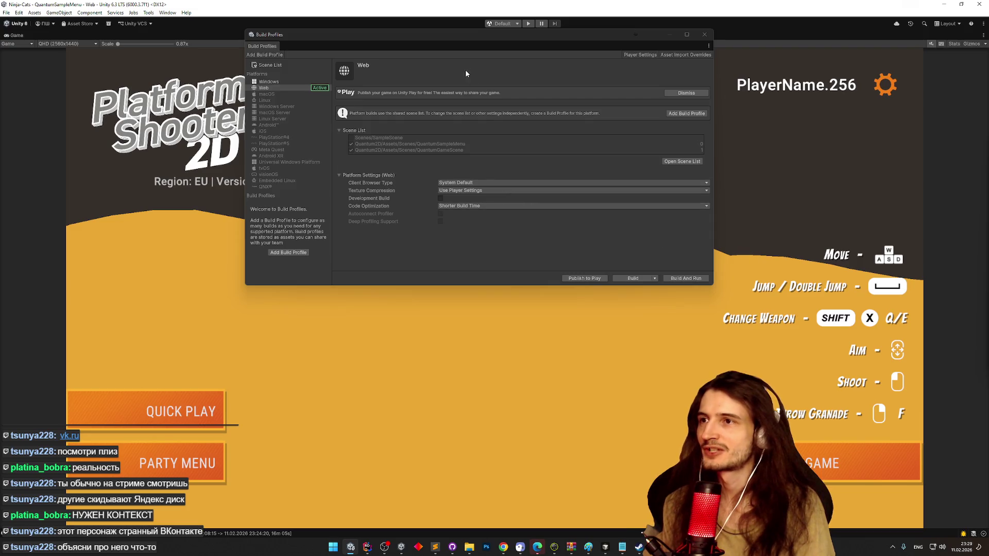
left_click_drag(474, 35, 481, 167)
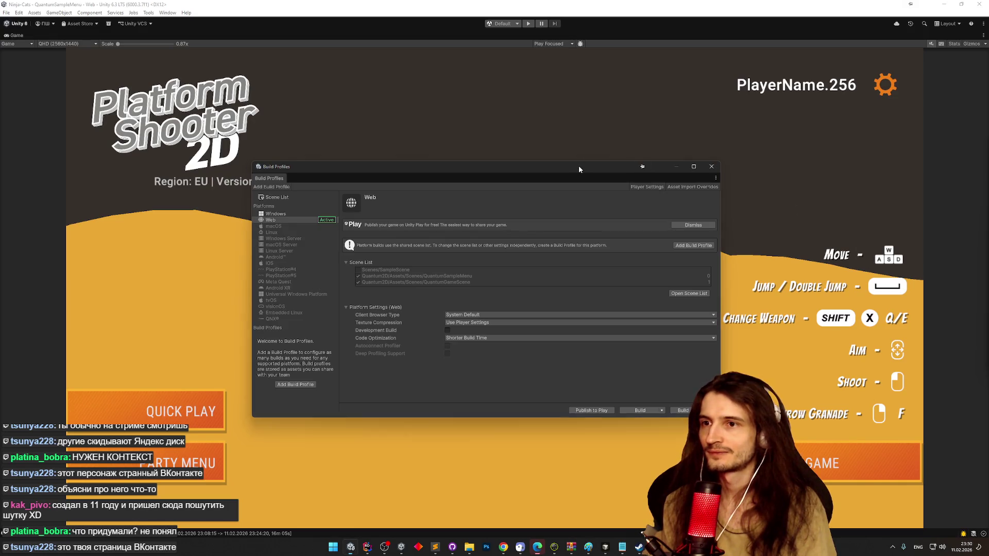
left_click_drag(579, 165, 589, 165)
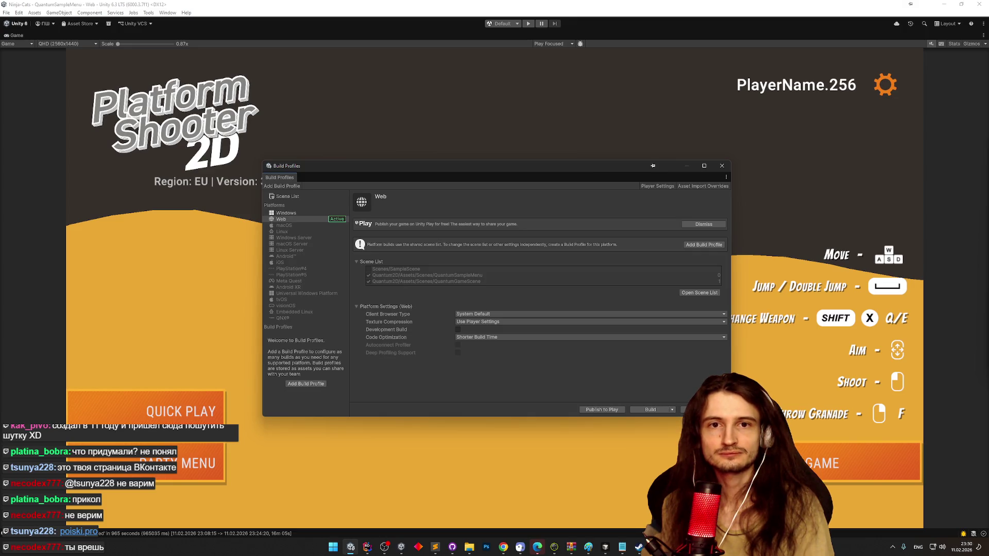
left_click(490, 147)
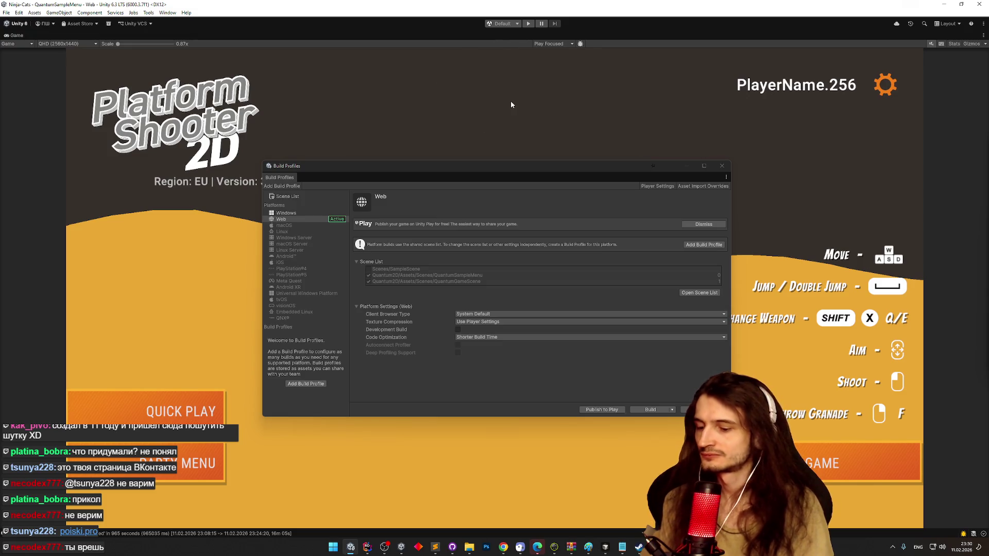
key("shift+space")
left_click(720, 165)
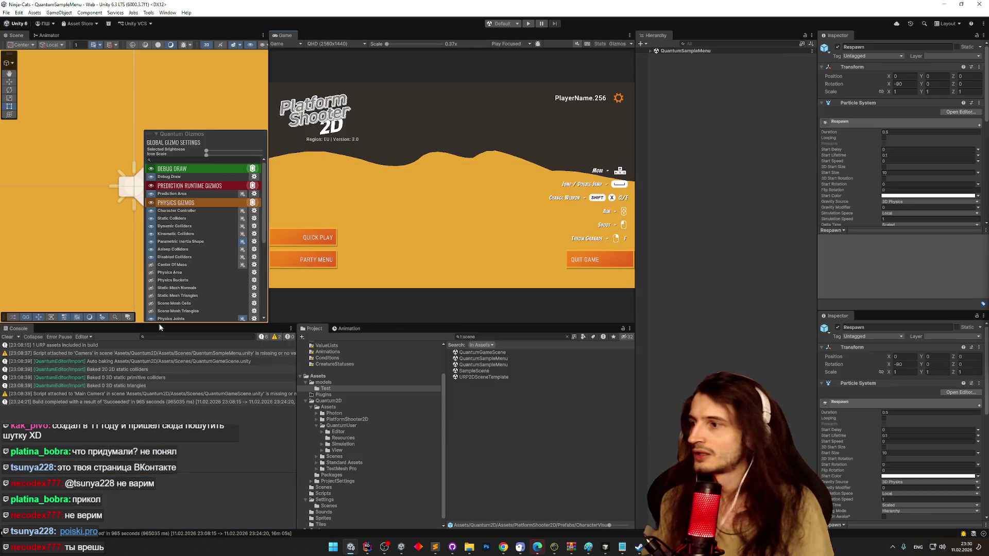
- Clear the Console, widen the Hierarchy, and expand QuantumSampleMenu to show its objects
left_click(10, 337)
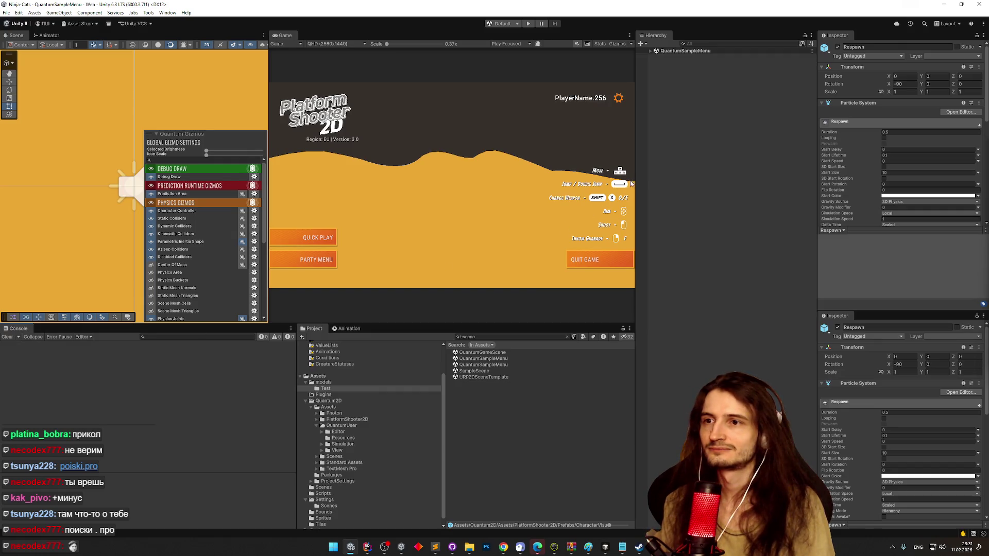
left_click_drag(637, 155, 619, 119)
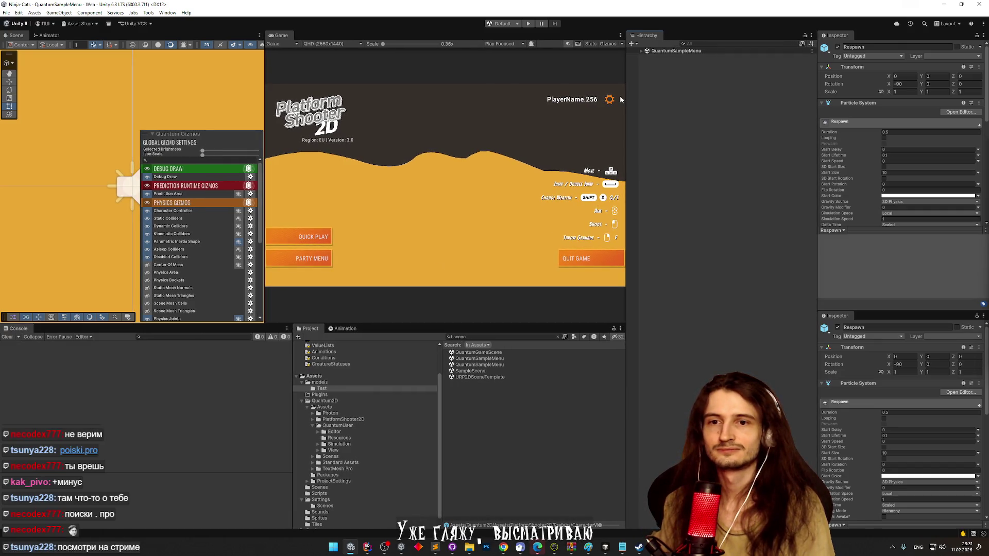
left_click(640, 52)
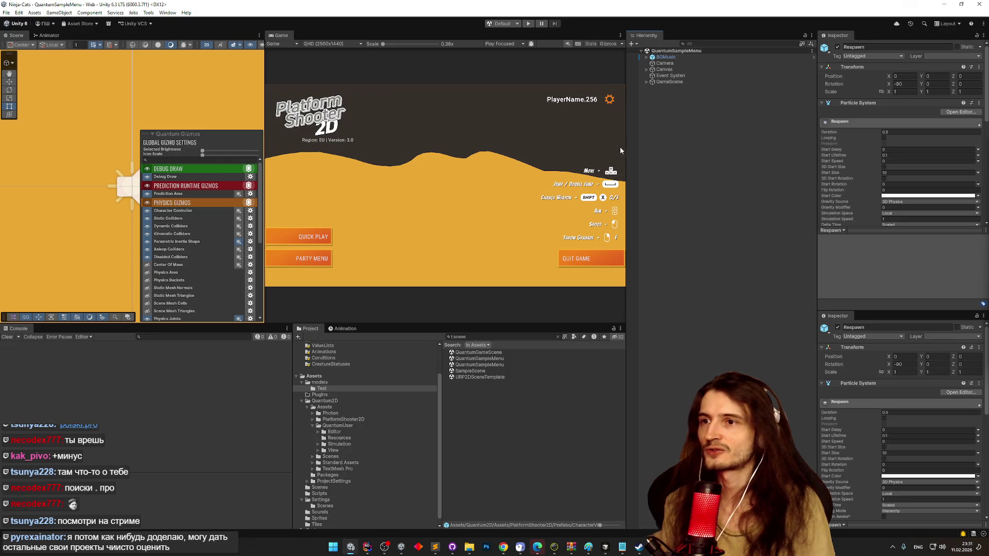
left_click_drag(620, 147, 610, 147)
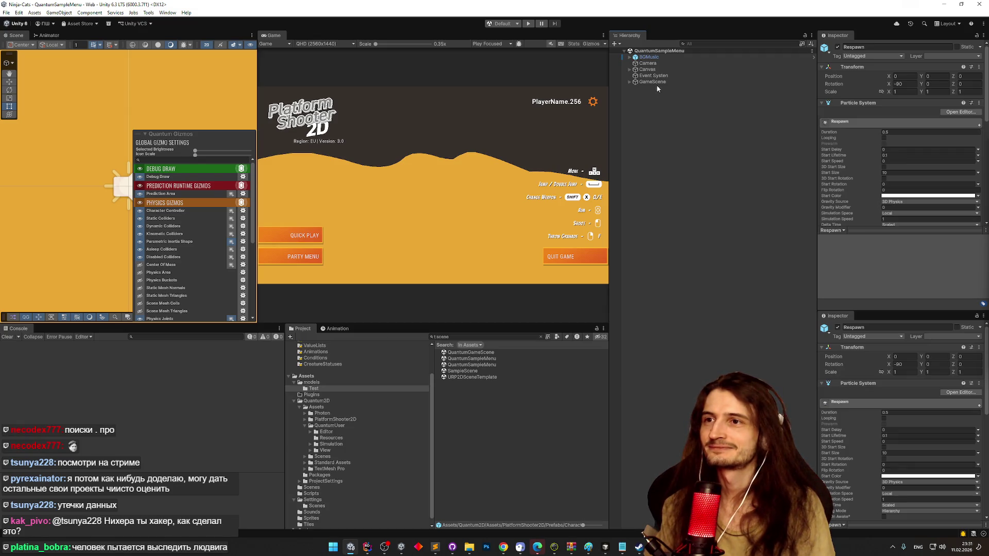
left_click(634, 70)
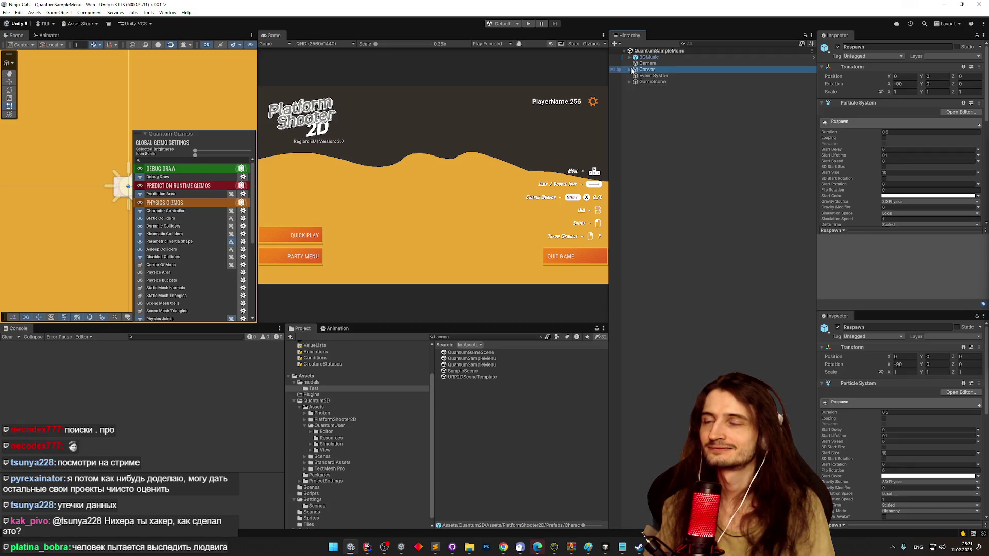
- Expand Canvas and inspect the Keybinds List object
left_click(630, 69)
left_click(630, 69)
left_click(629, 69)
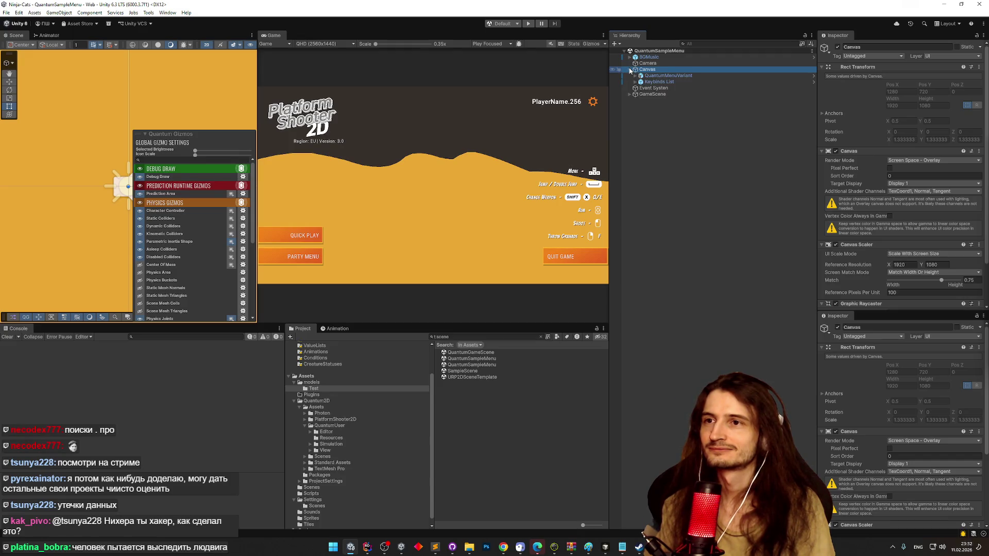
left_click(630, 69)
left_click(630, 70)
left_click(630, 69)
left_click(630, 70)
left_click(658, 82)
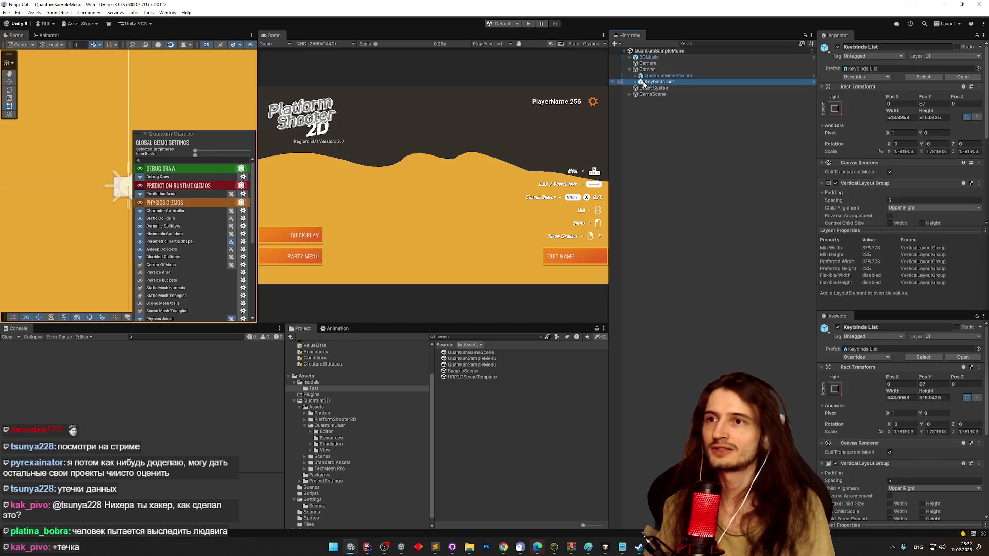
scroll(830, 146, "down", 6)
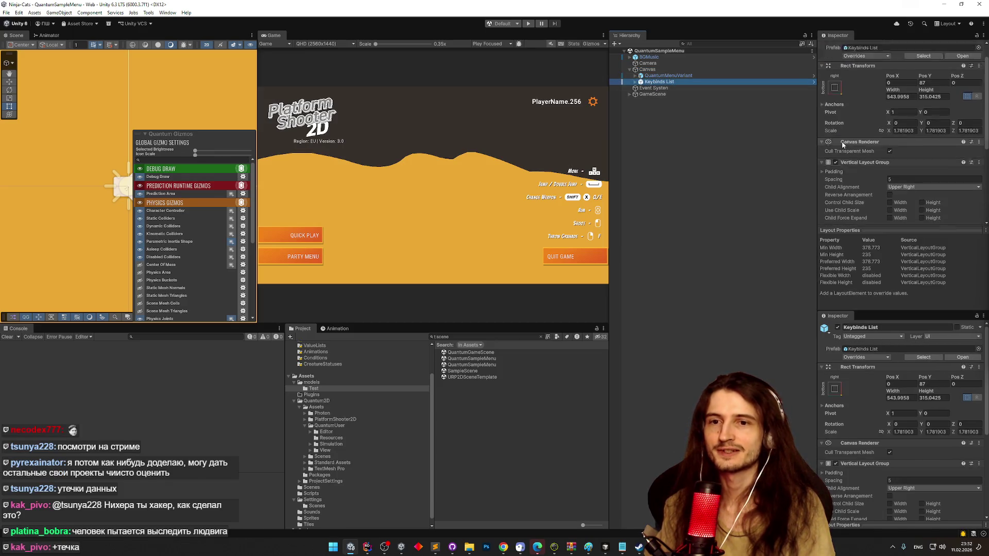
scroll(843, 145, "down", 1)
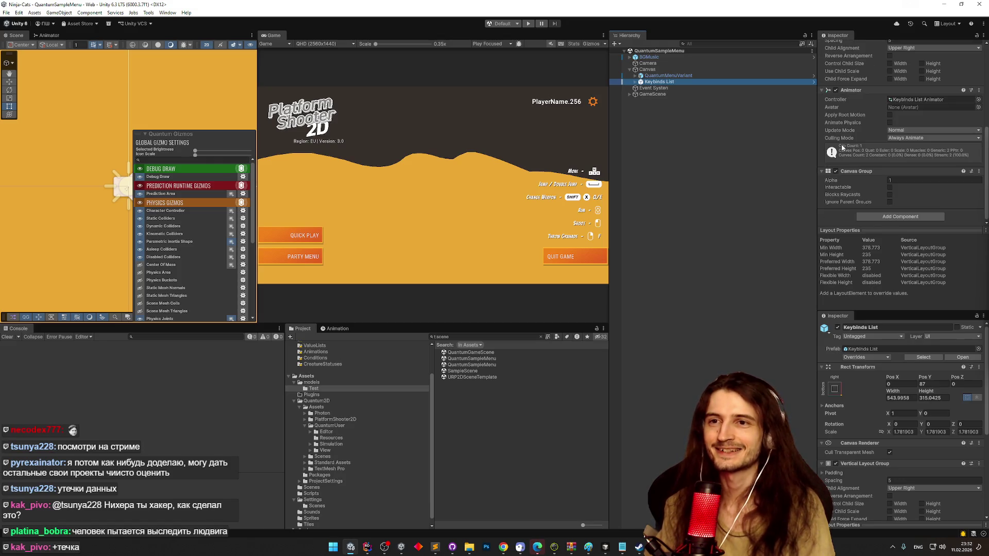
scroll(985, 172, "up", 7)
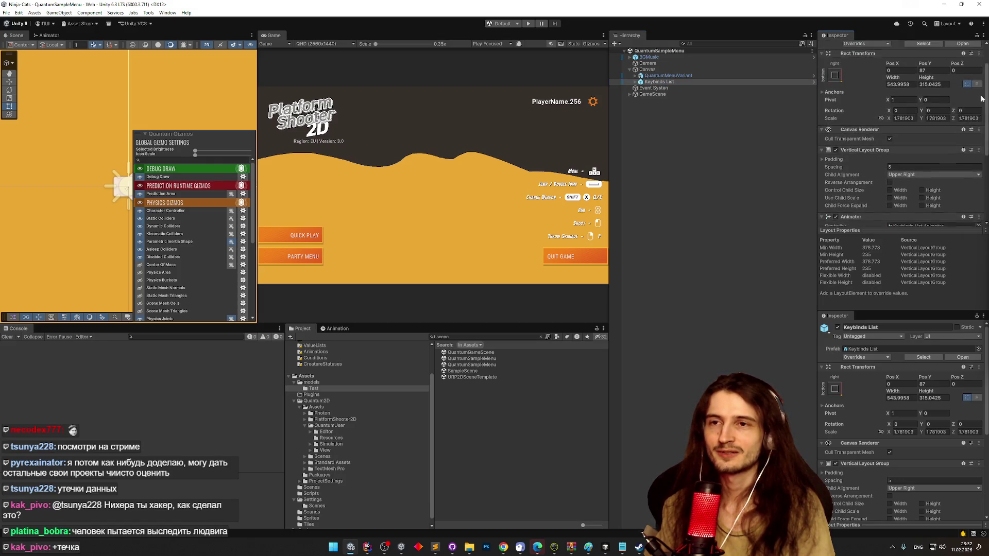
- Inspect Event System, then expand GameScene and step down to Sand
left_click(667, 88)
left_click(655, 94)
key("Up")
left_click(632, 95)
left_click(630, 94)
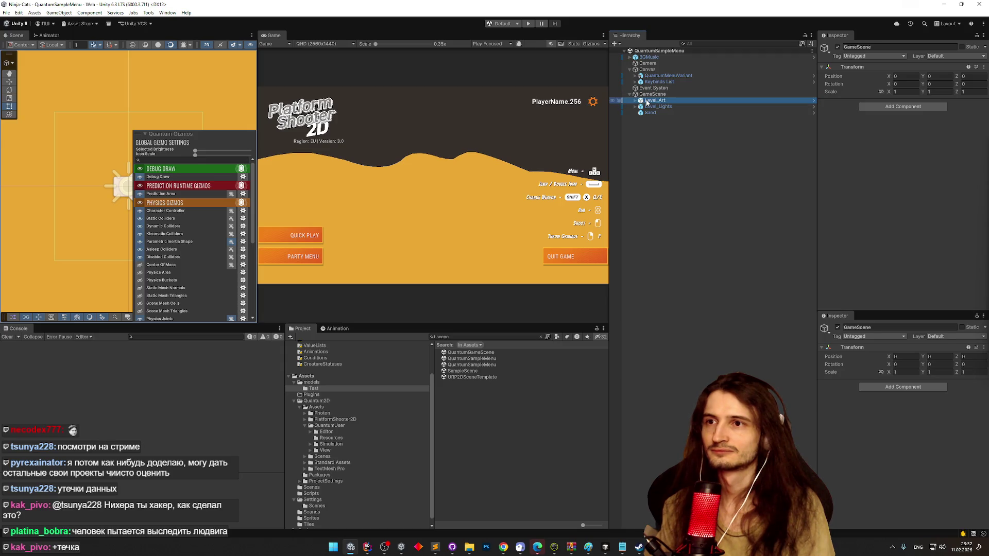
key("Down")
key("Down")
key("Down")
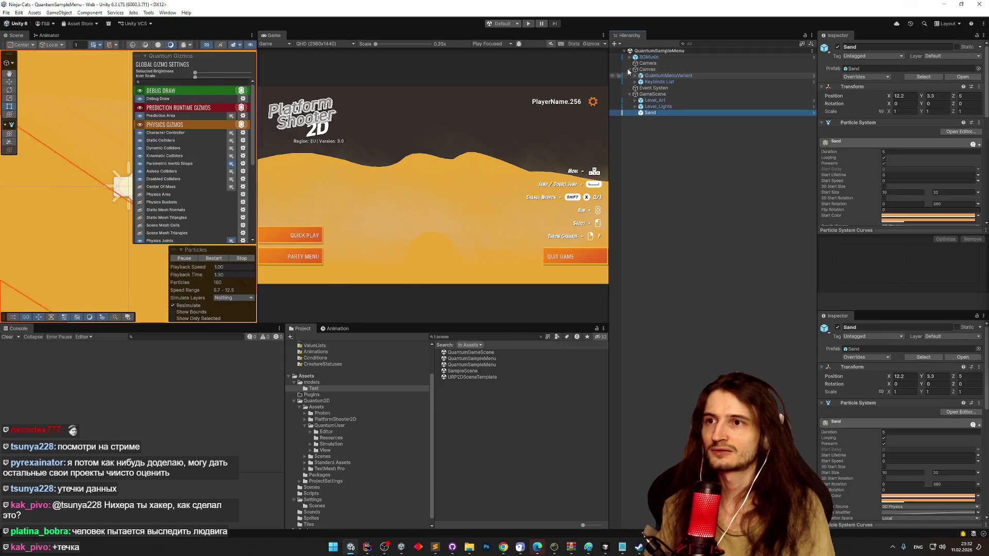
- Inspect BGMusic, QuantumMenuVariant and Keybinds List, then switch to the browser
left_click(635, 58)
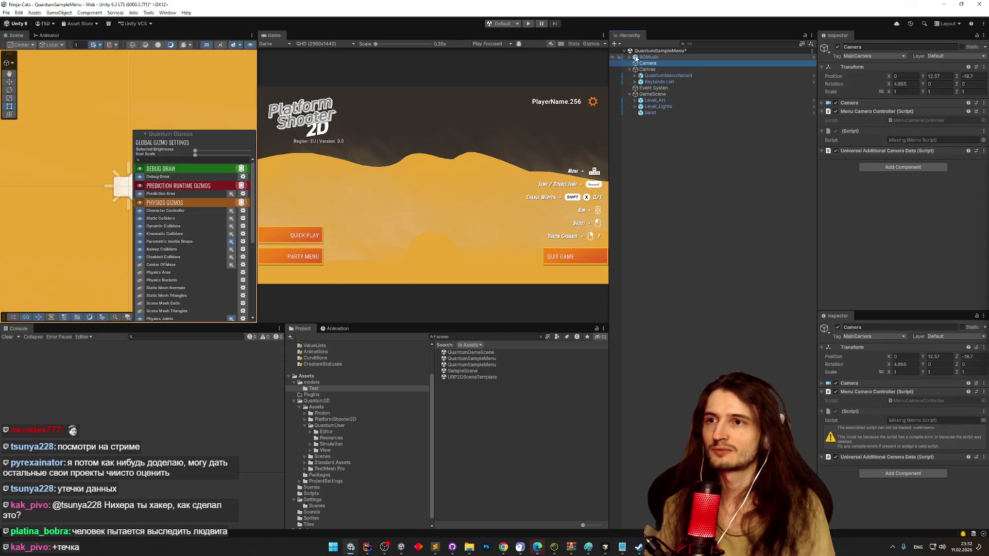
left_click(664, 75)
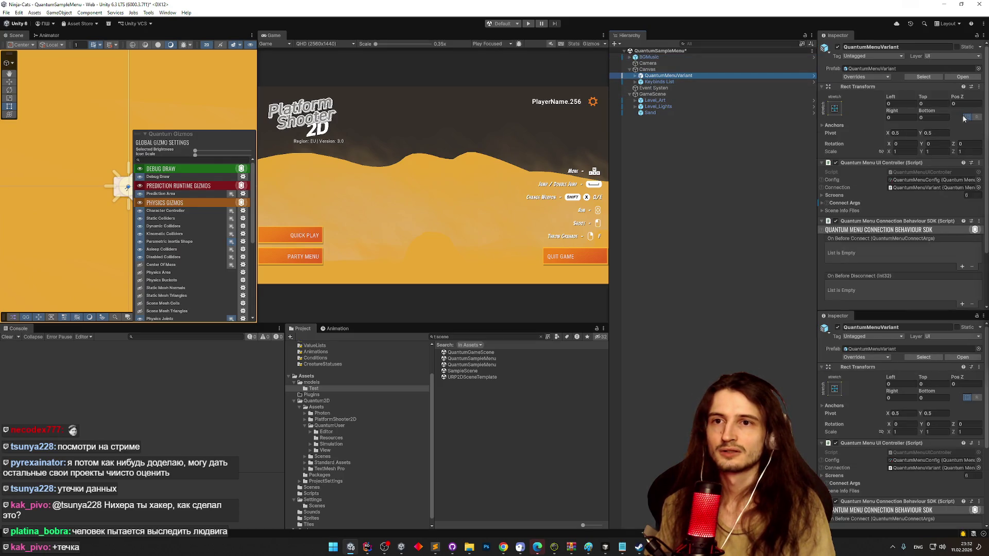
scroll(968, 129, "down", 1)
scroll(980, 128, "down", 2)
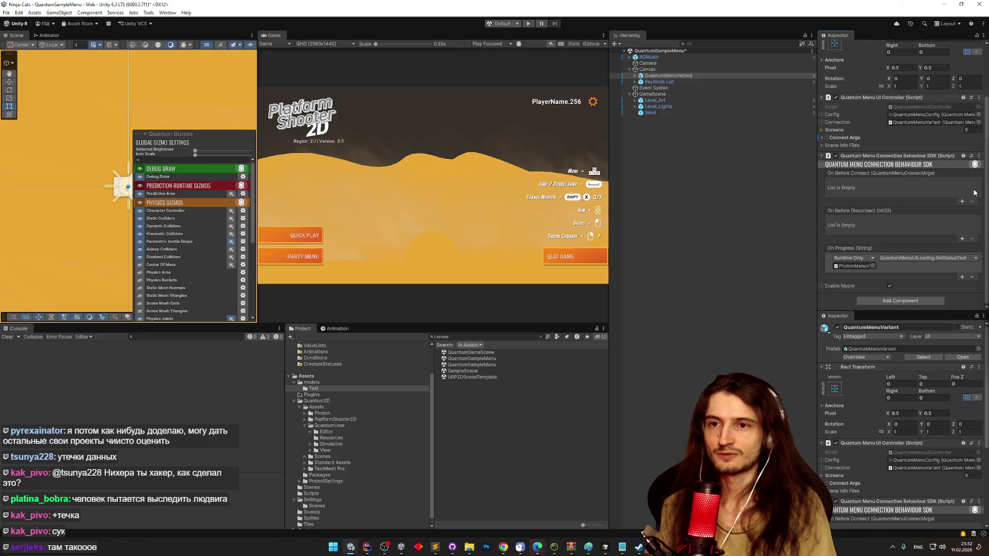
scroll(975, 193, "up", 2)
left_click(649, 82)
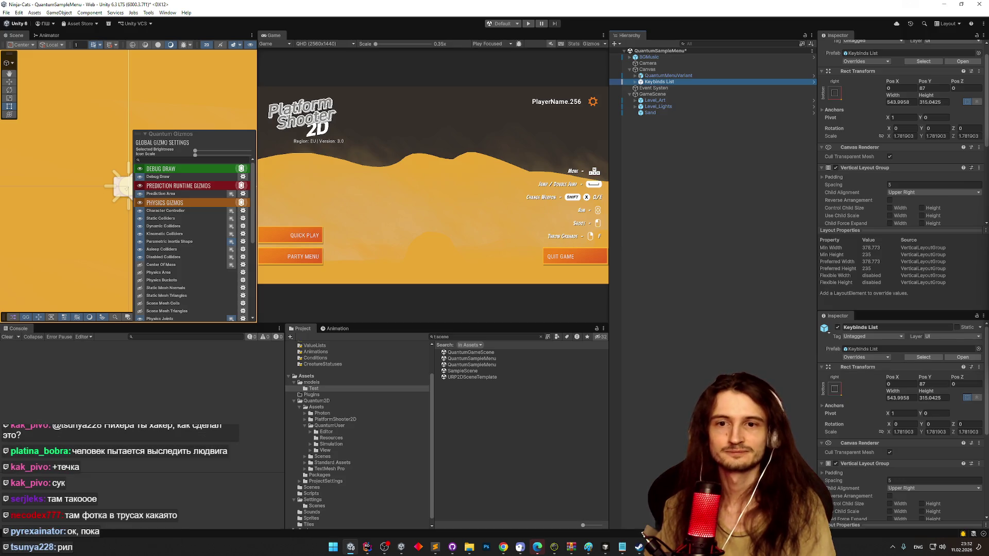
key("alt+Tab")
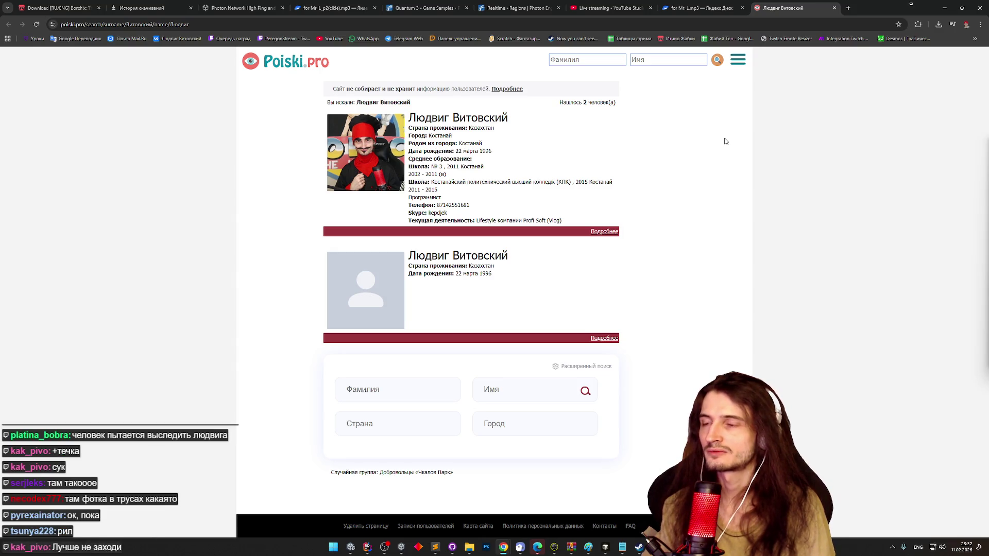
- Look over the people-search results, open the second profile, and close its tab
mouse_move(614, 215)
left_mouse_down()
mouse_move(409, 142)
mouse_move(410, 128)
left_mouse_up()
left_click(560, 167)
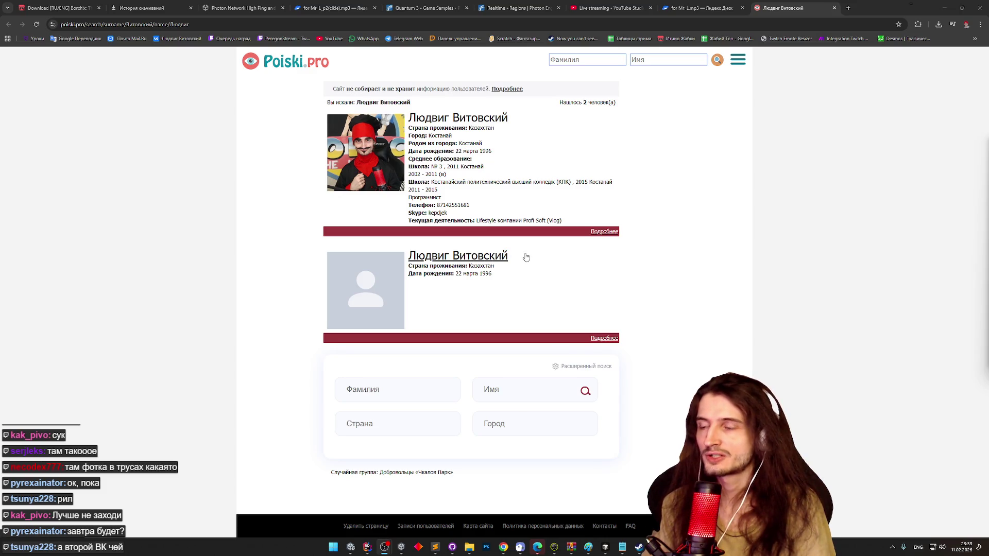
left_click(499, 256)
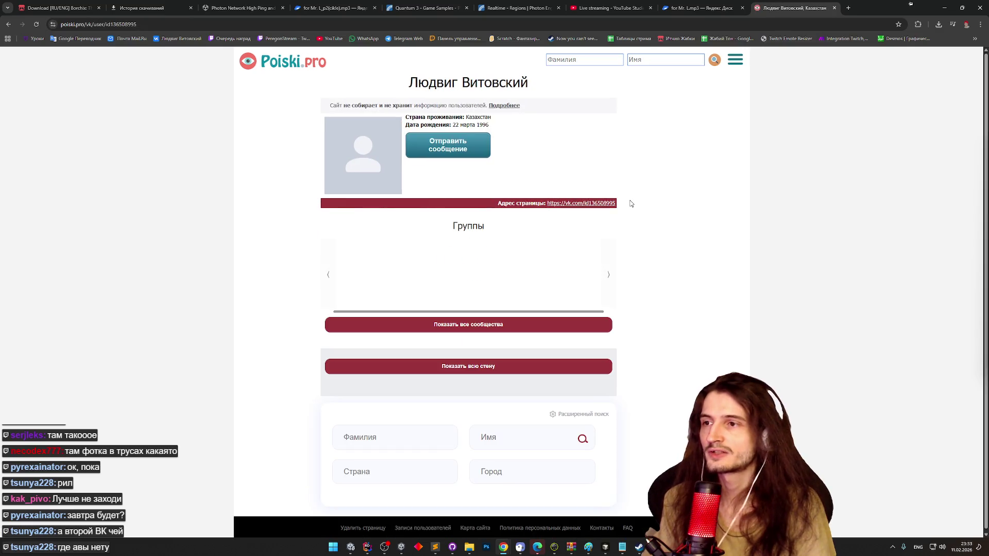
left_click(835, 8)
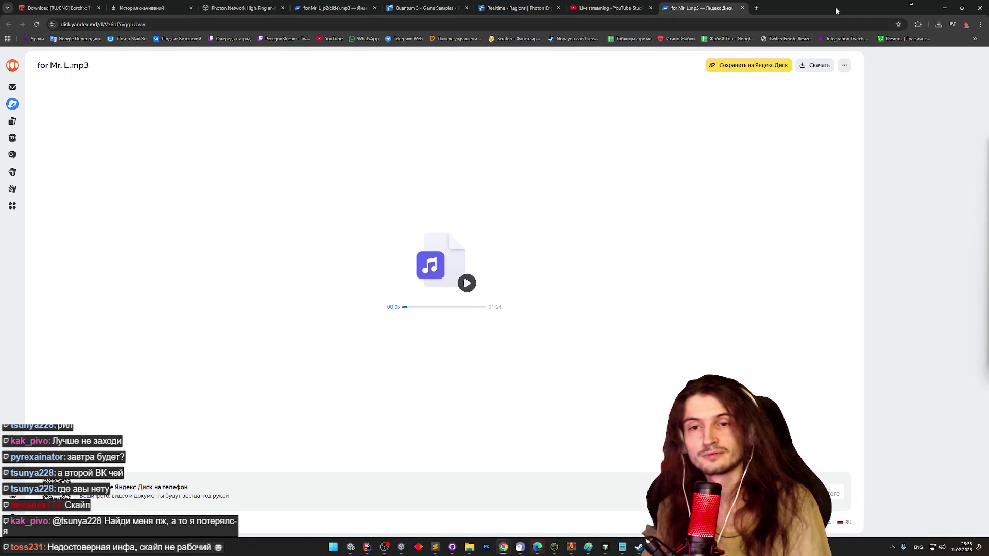
- Minimize the browser to return to the Unity editor
left_click(944, 8)
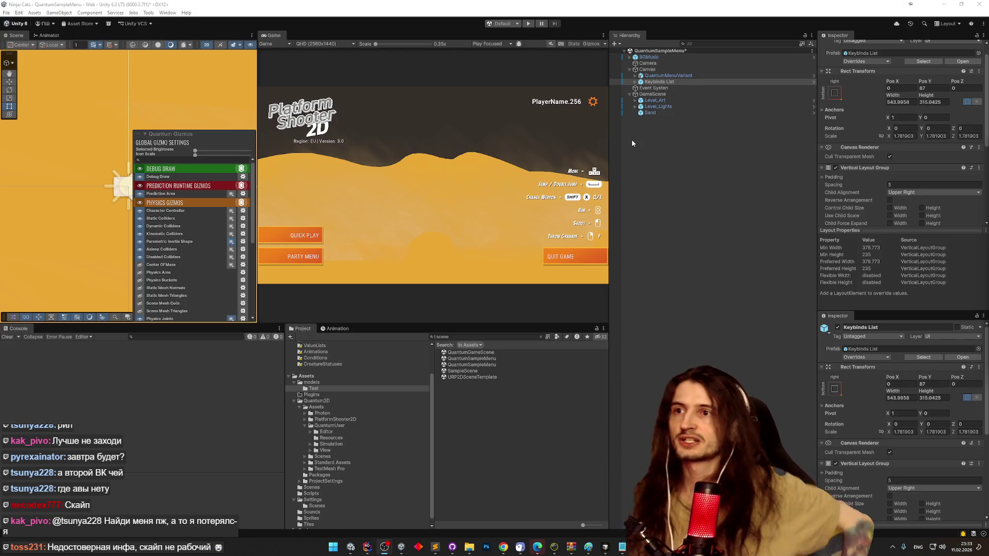
- Clear the 't:scene' Project search filter and inspect the BGMusic object
left_click(540, 337)
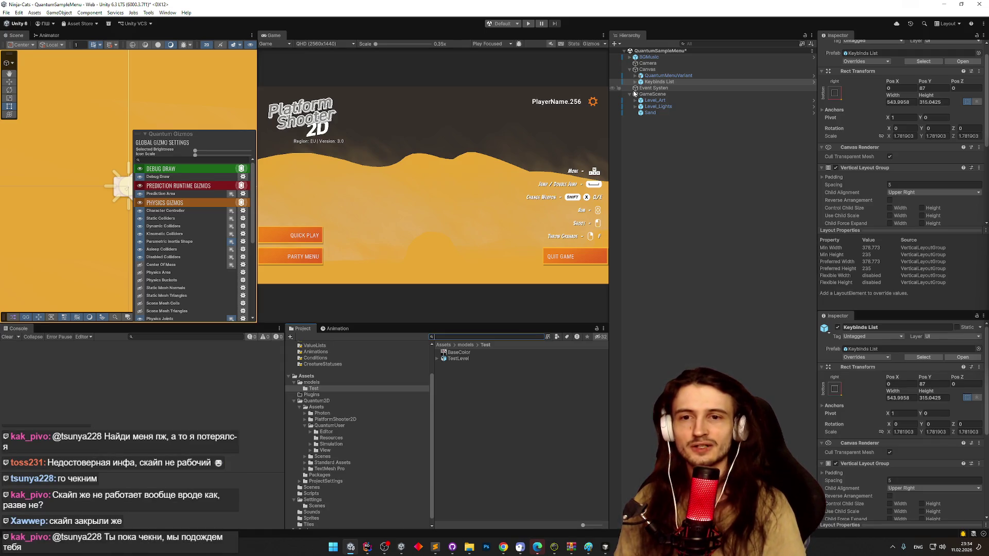
left_click(641, 58)
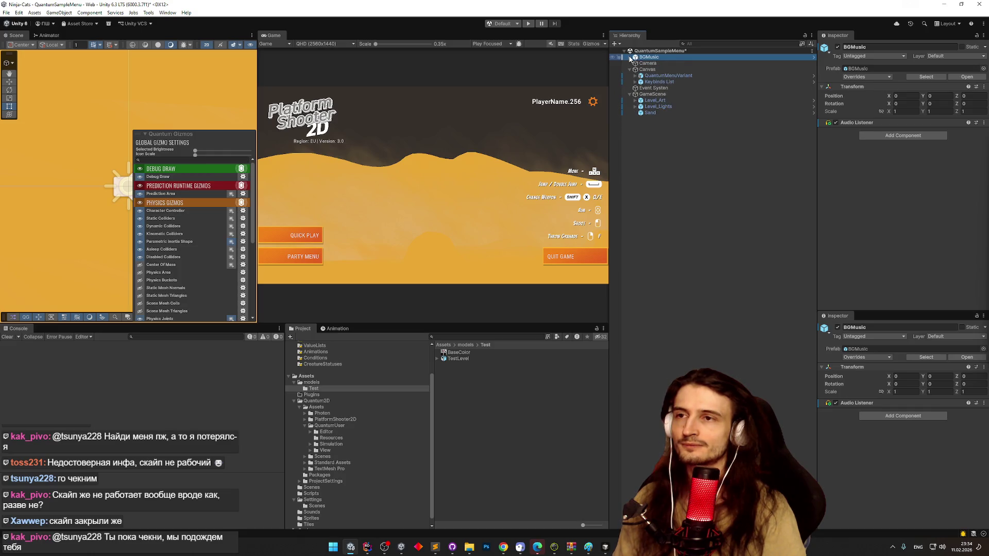
- Enlarge the Project area and delete Level_Art, Level_Lights and Sand from the scene
left_click_drag(486, 325, 483, 285)
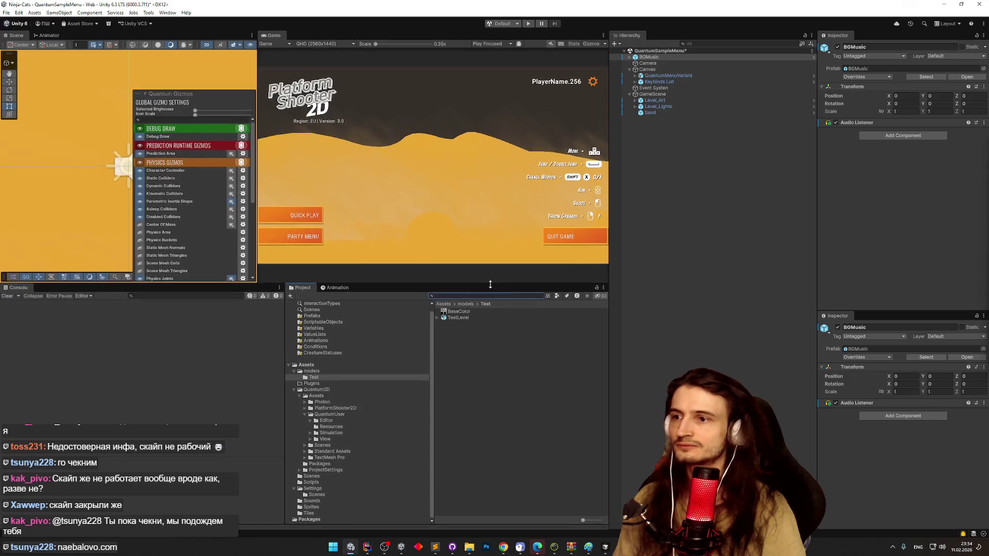
left_click(446, 305)
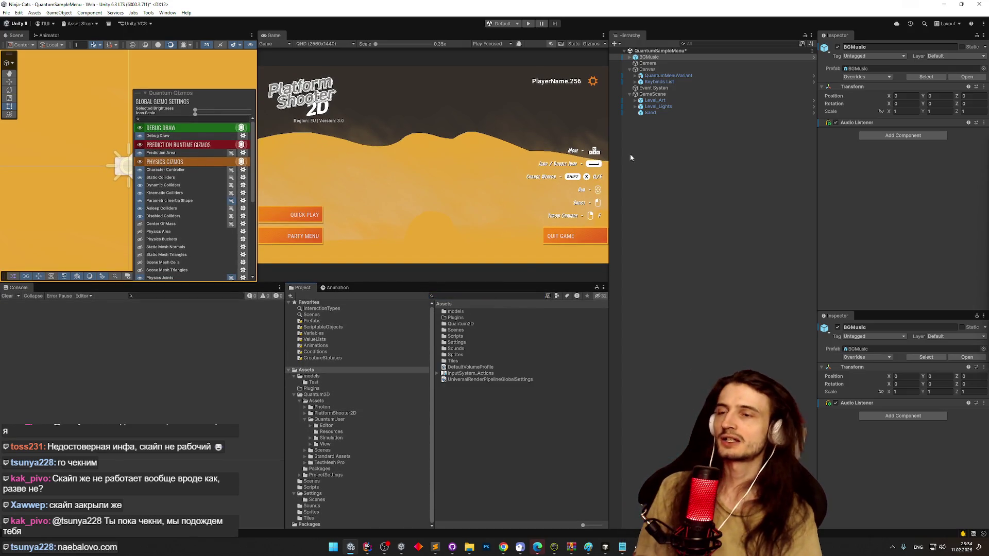
left_click(657, 101)
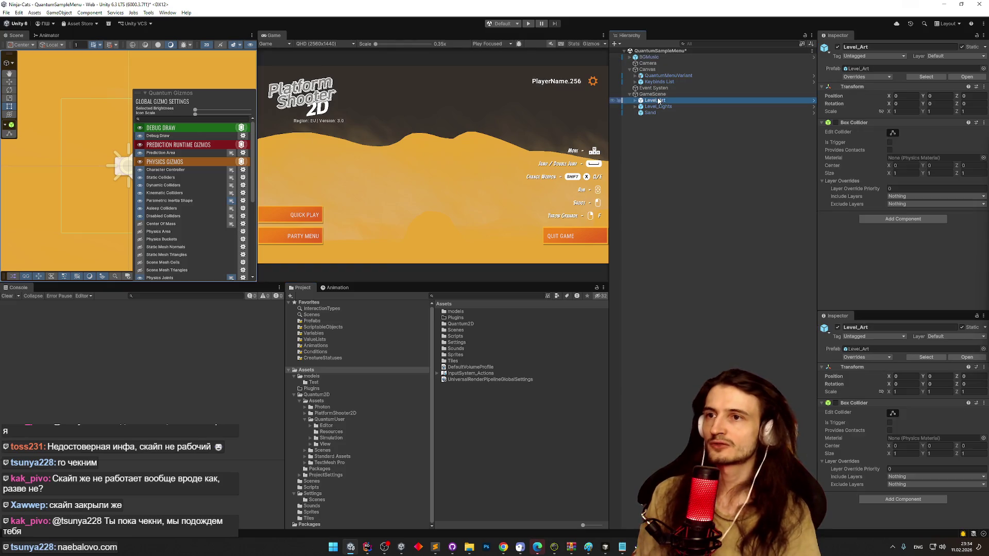
key("Delete")
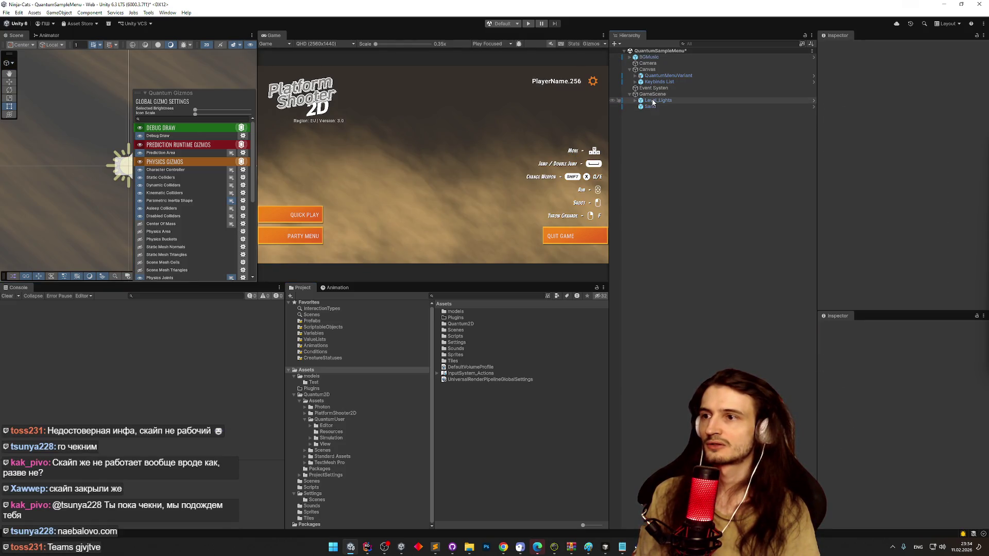
key("Delete")
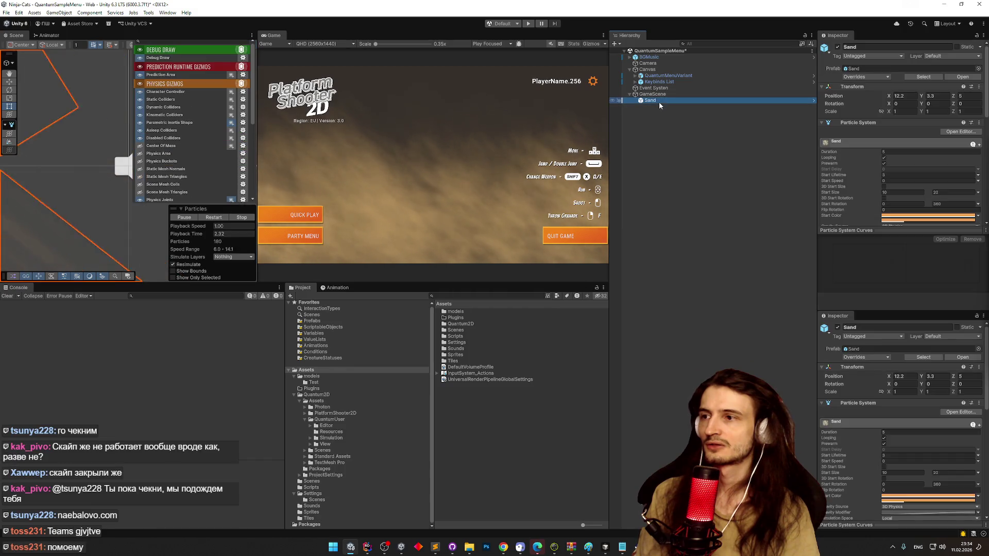
key("Delete")
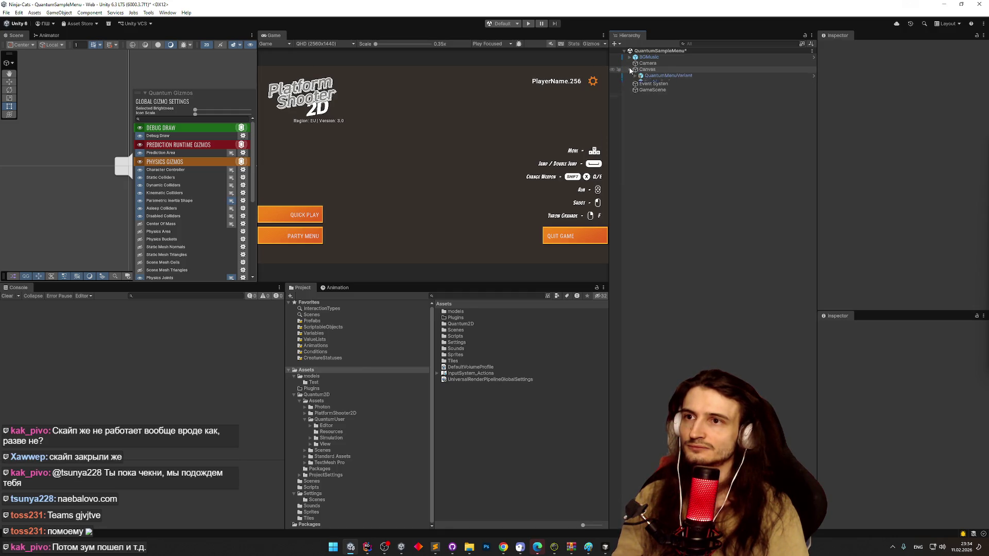
- Remove GameScene, BGMusic and Keybinds List, keeping QuantumMenuVariant in the scene
left_click(663, 77)
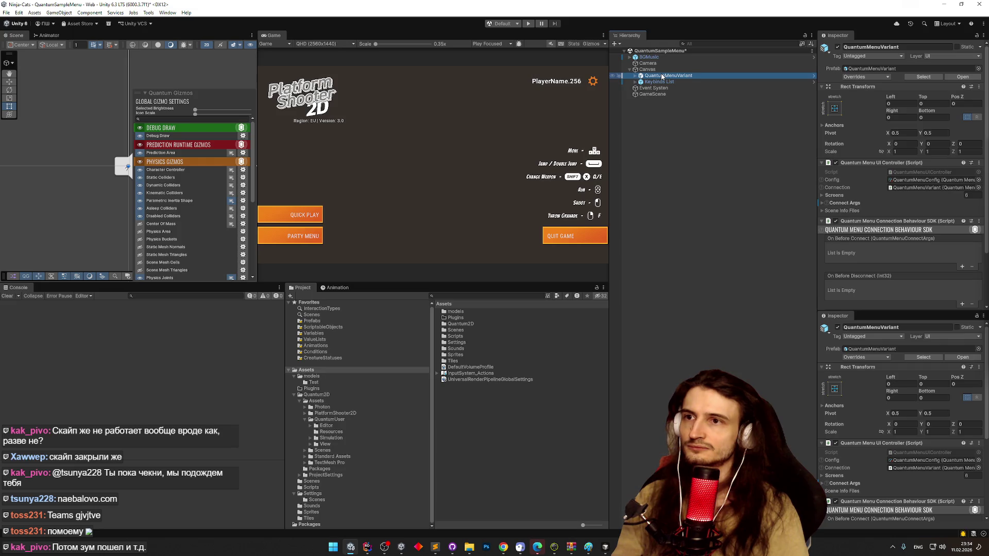
key("ctrl+z")
key("ctrl+z")
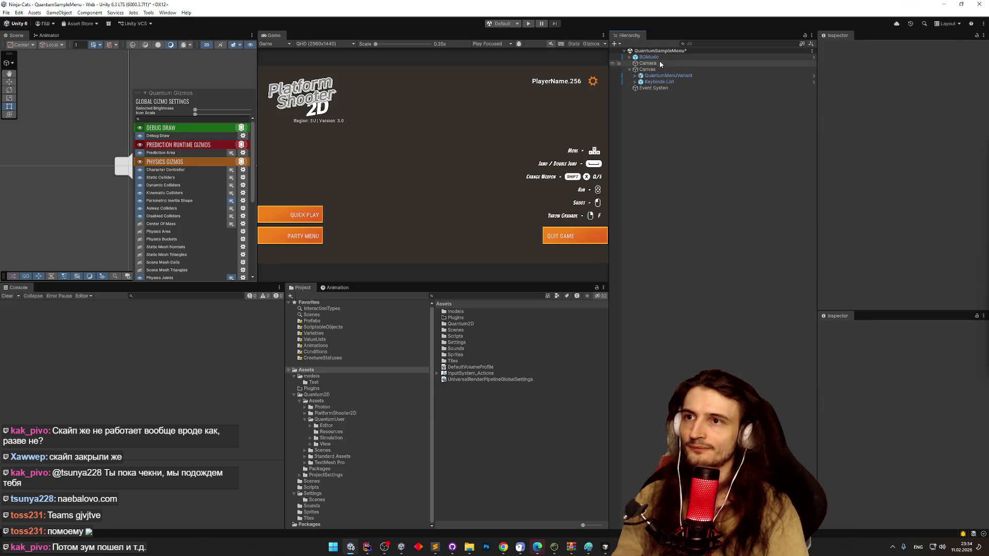
left_click(630, 59)
key("Delete")
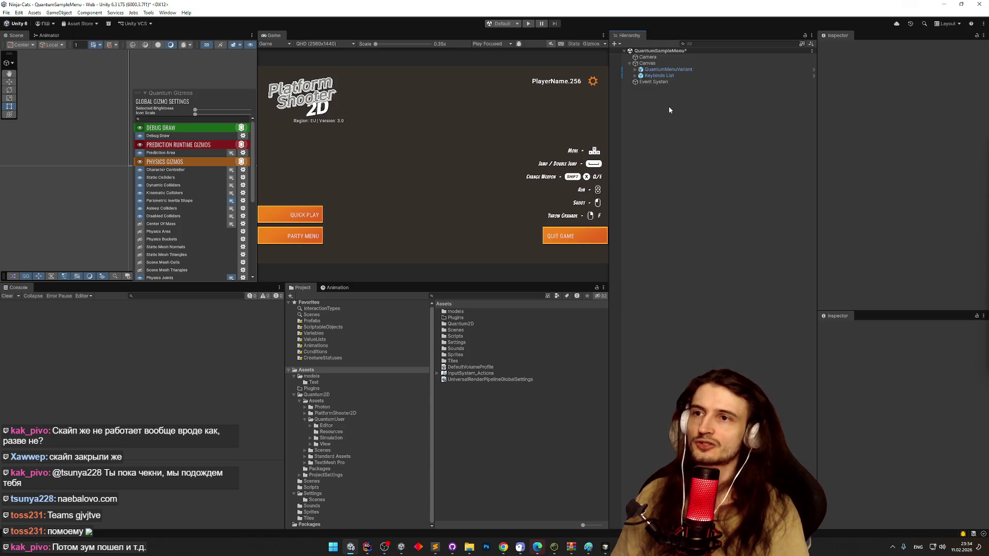
key("Up")
key("Up")
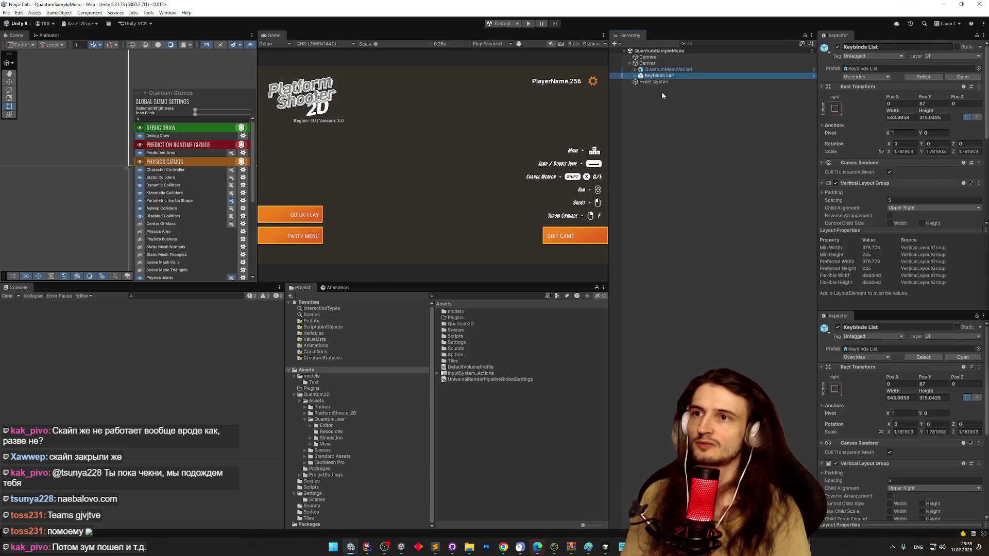
key("Delete")
key("Up")
key("Up")
key("Delete")
key("ctrl+z")
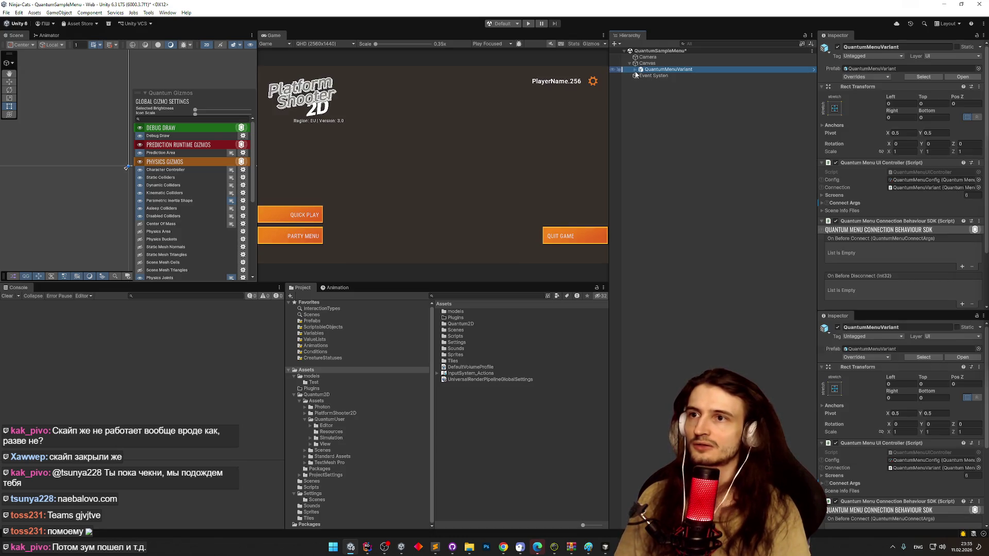
- Expand the main menu's buttons and inspect QuickPlay's On Click SendMessage event
left_click(634, 70)
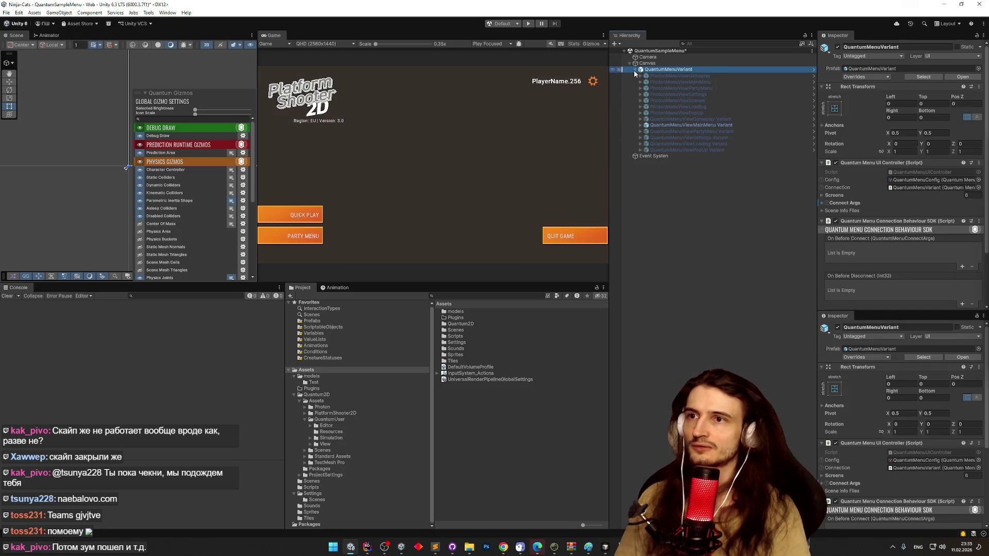
left_click(669, 125)
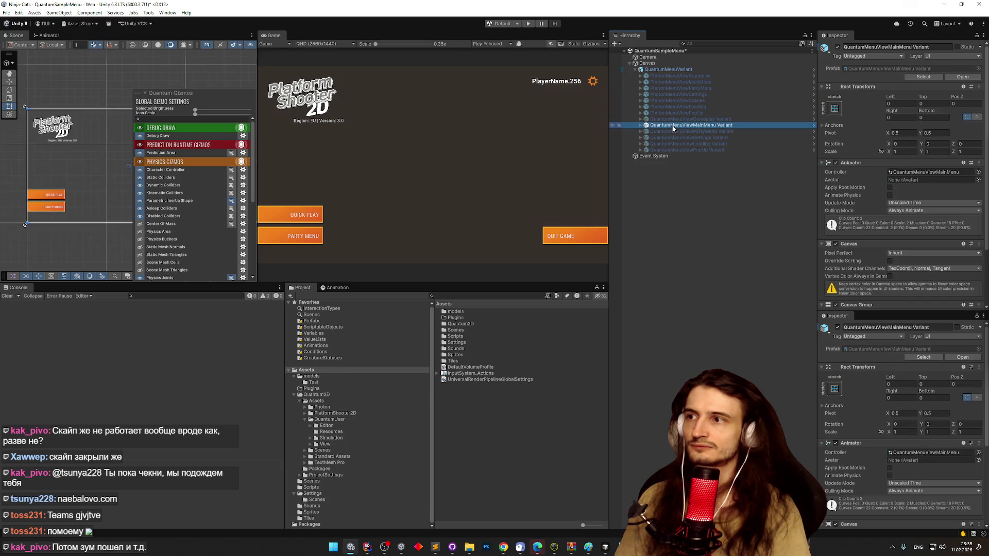
left_click(641, 126)
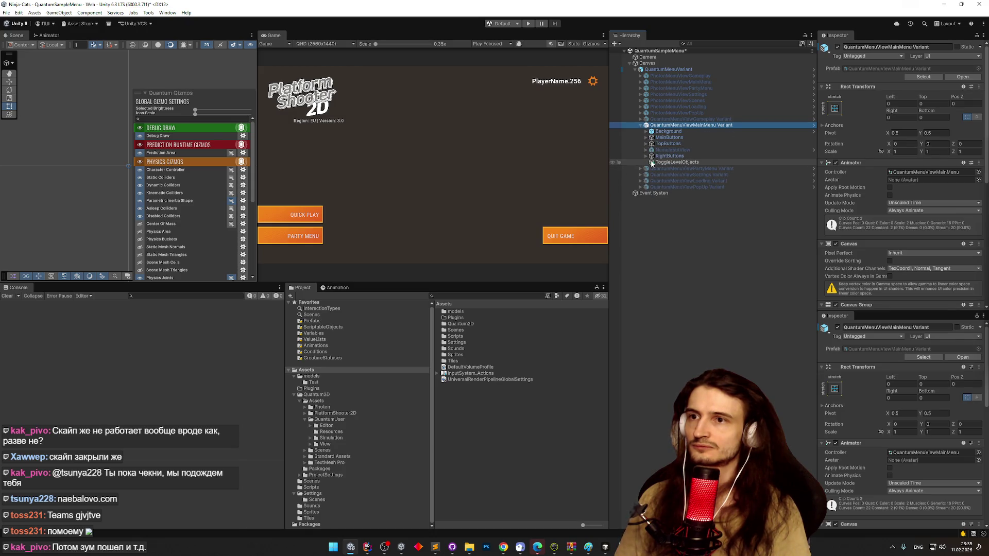
left_click(646, 143)
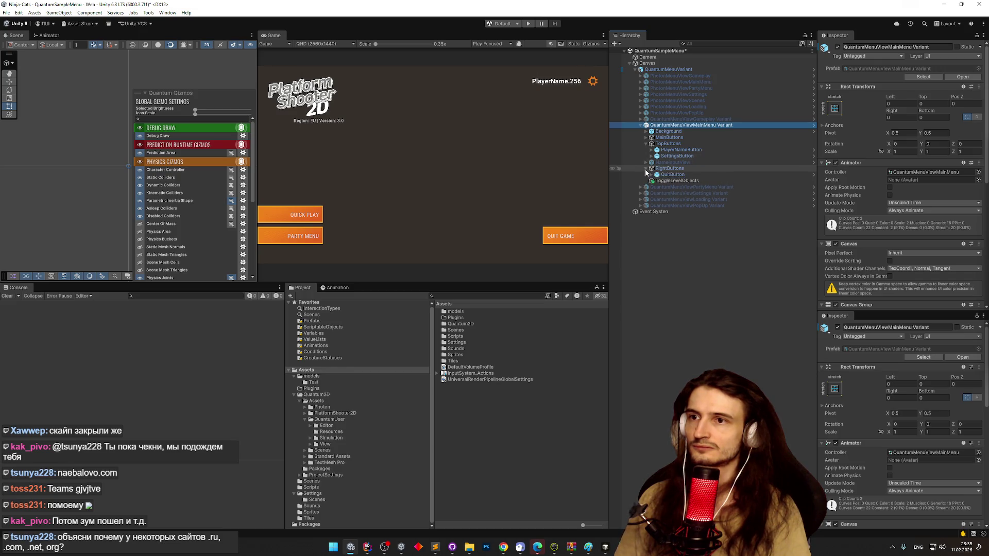
left_click(646, 137)
left_click(669, 144)
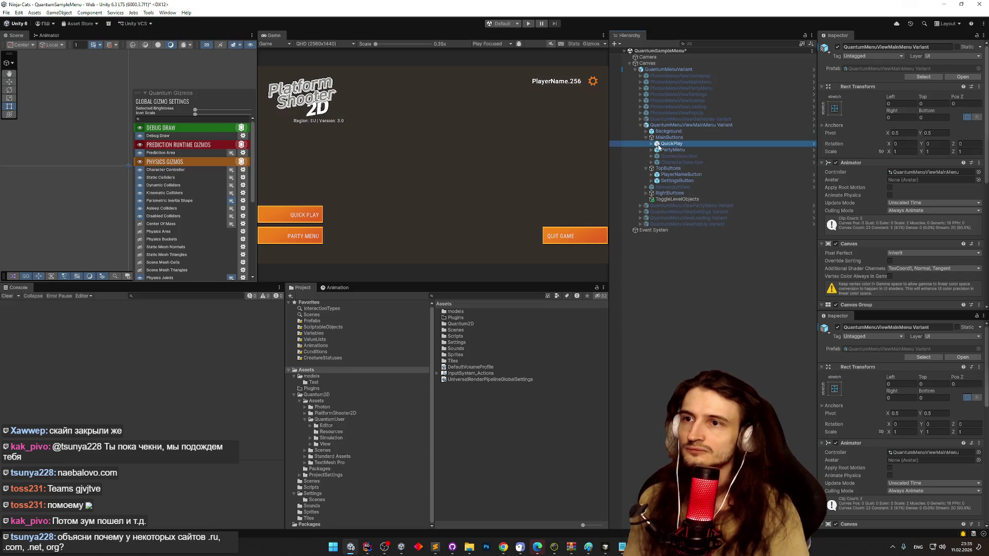
scroll(876, 154, "down", 3)
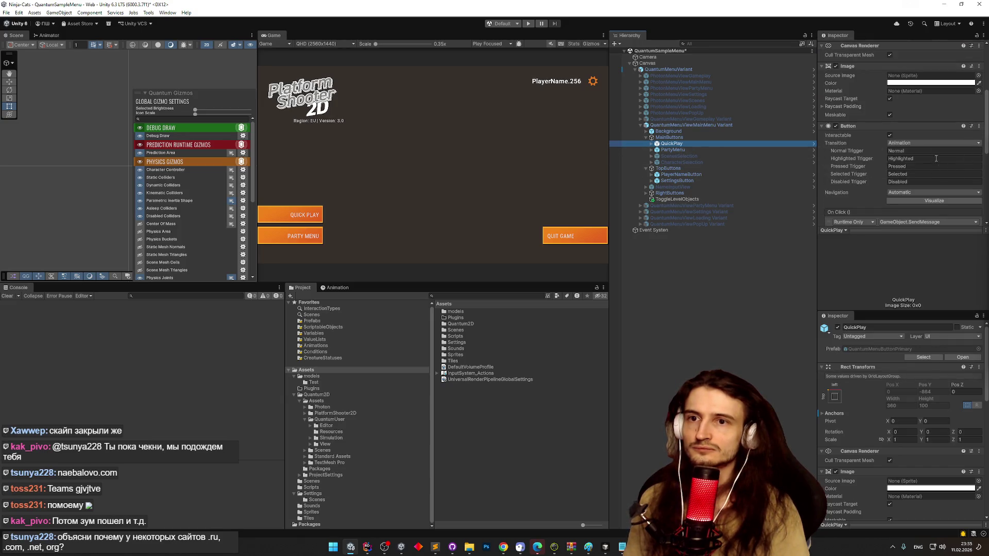
scroll(935, 158, "down", 3)
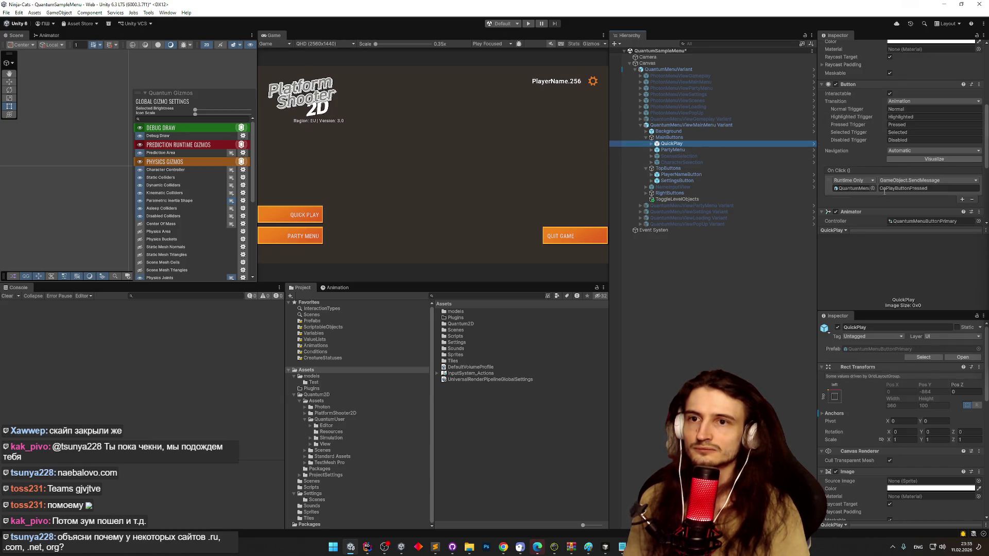
- Inspect the main menu's Quantum Menu UI Main component and locate its Play Button reference
left_click(719, 131)
left_click(690, 124)
left_click_drag(986, 155, 985, 253)
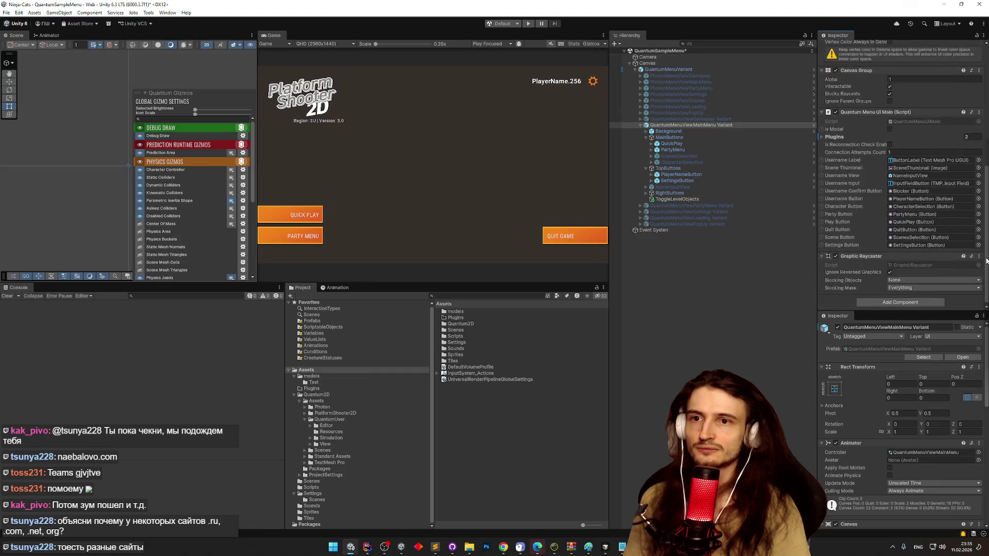
left_click(935, 219)
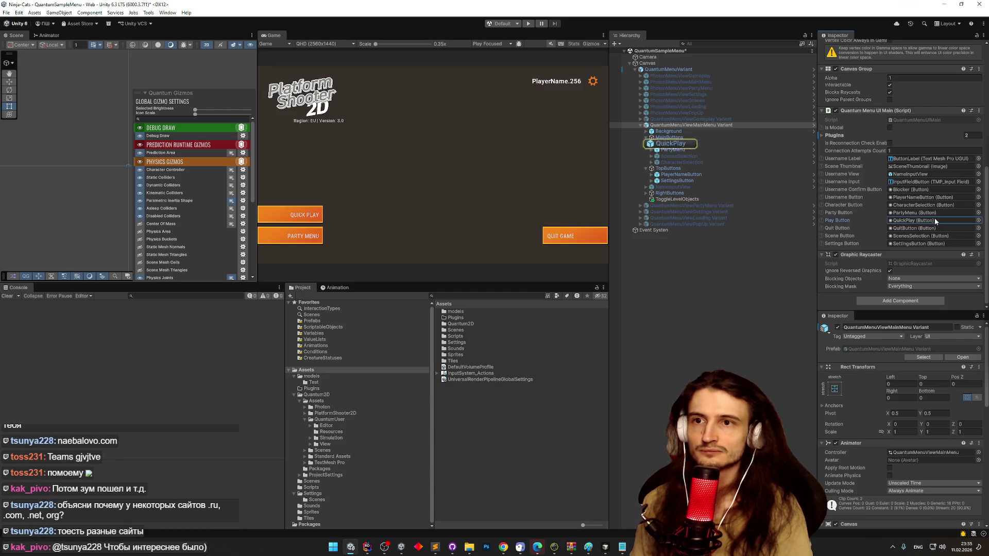
left_click(823, 136)
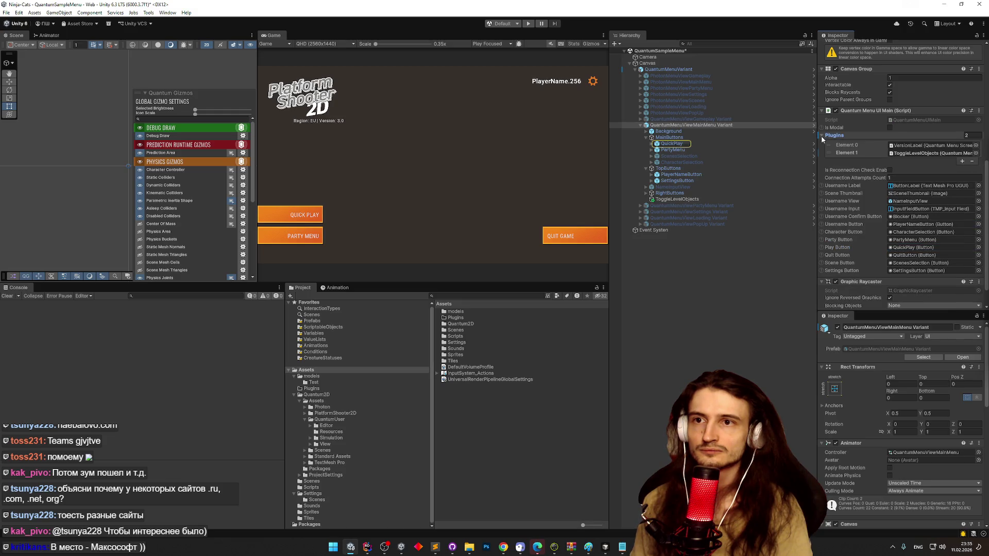
left_click(821, 136)
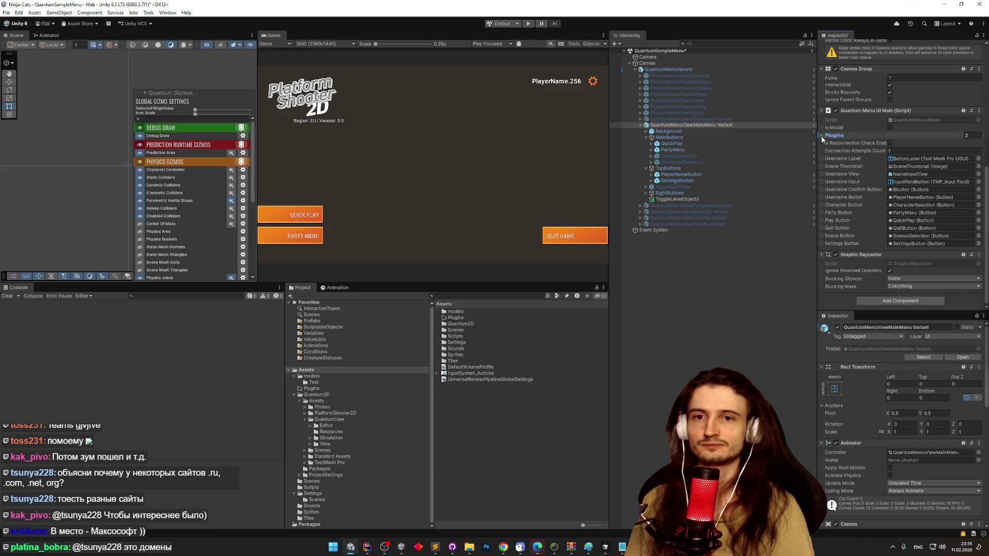
left_click_drag(987, 209, 987, 205)
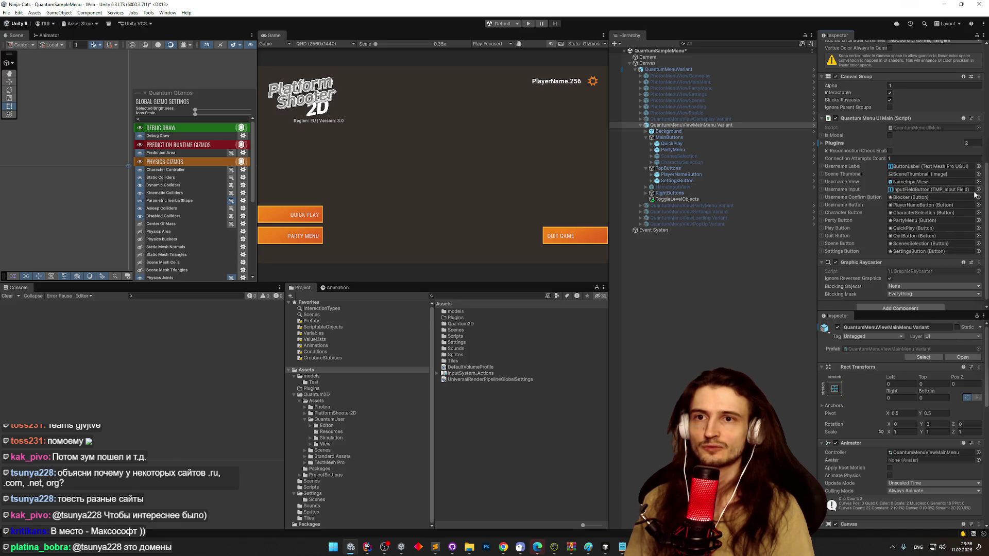
left_click_drag(986, 195, 987, 93)
scroll(954, 208, "down", 8)
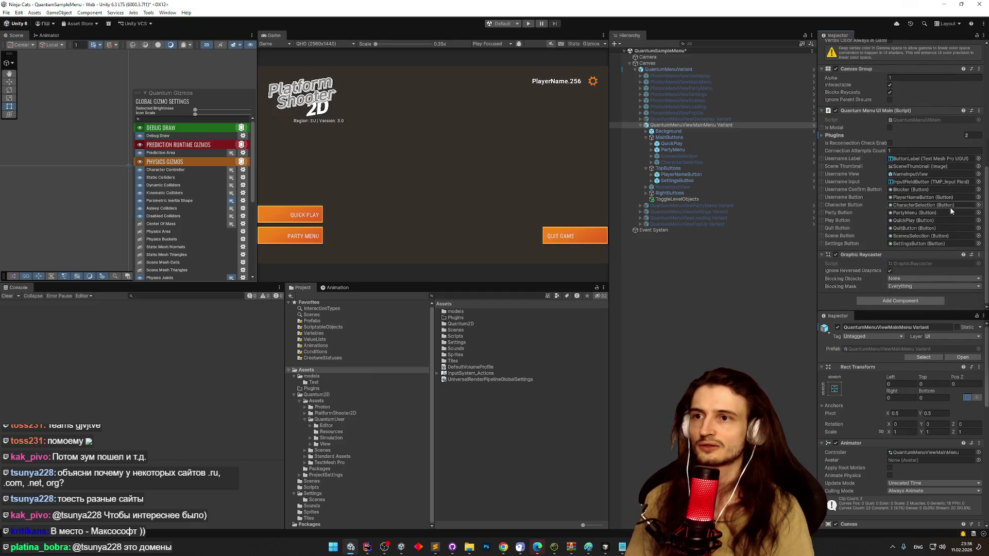
- Recheck the QuickPlay button, then open the QuantumMenuUIMain script in JetBrains Rider
left_click(652, 143)
left_click(671, 144)
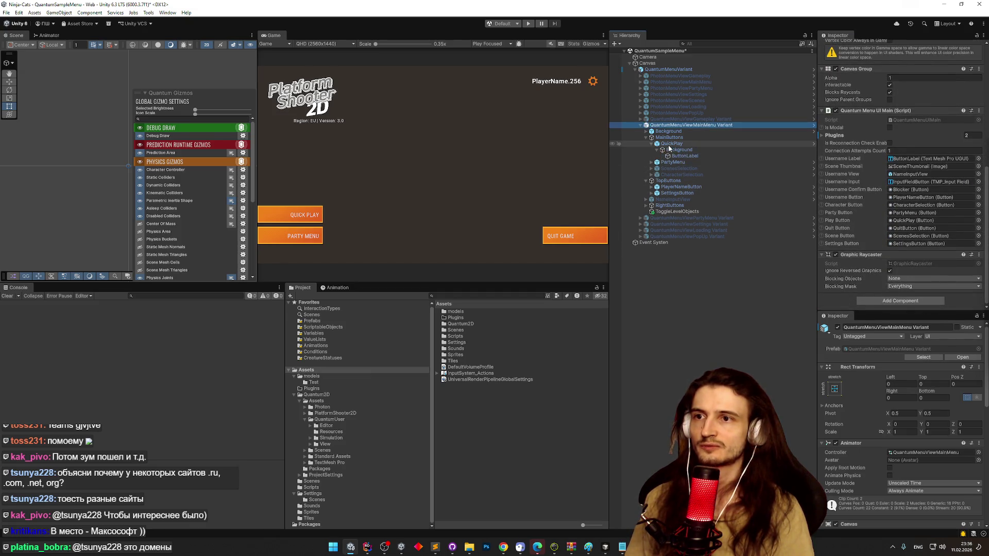
left_click_drag(986, 151, 922, 144)
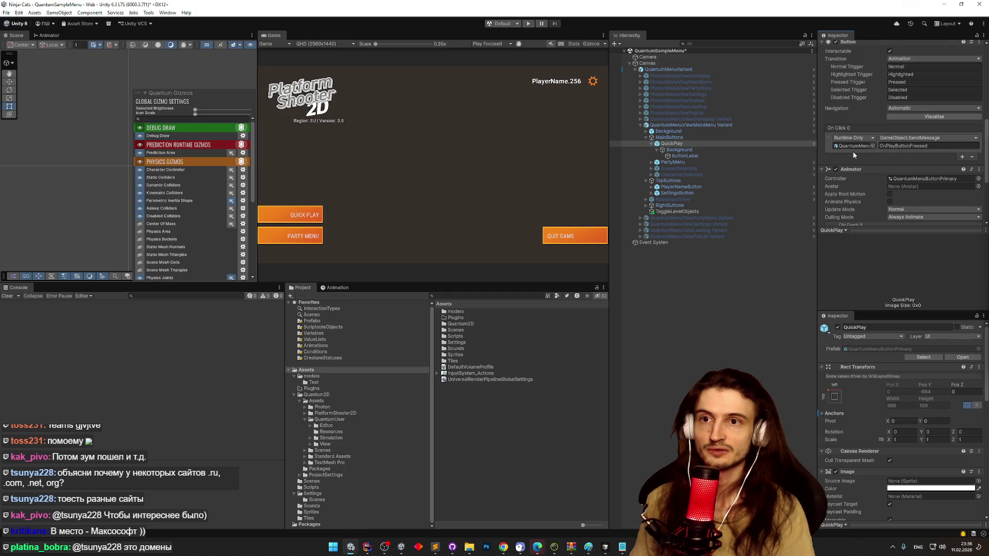
left_click(755, 125)
scroll(979, 174, "up", 2)
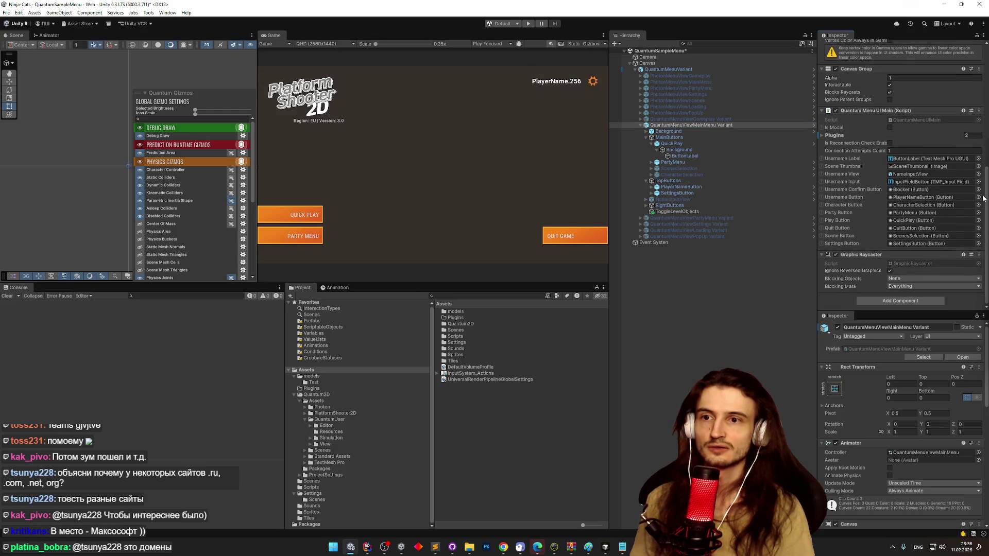
double_click(911, 176)
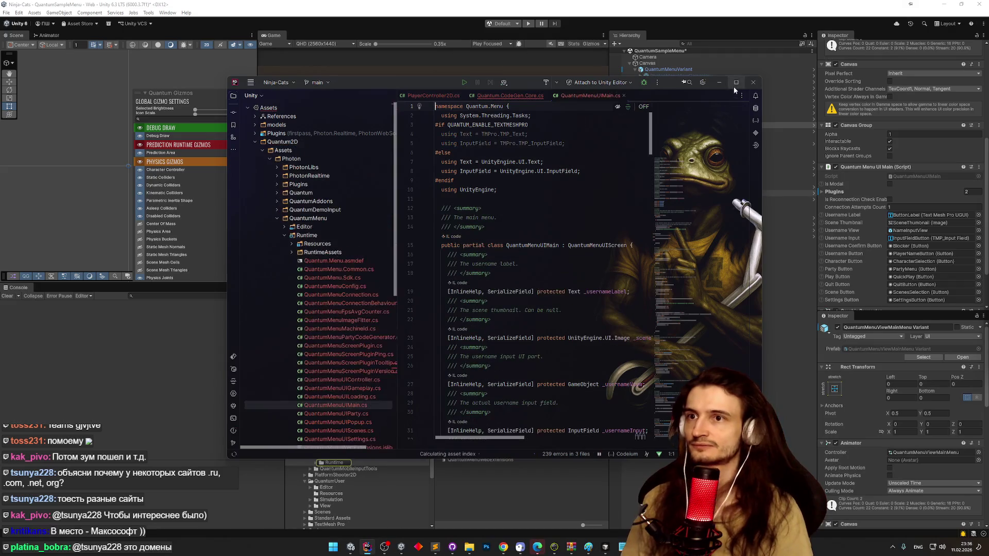
- Maximize Rider and search the QuantumMenuUIMain script for 'OnPlayB'
left_click(736, 83)
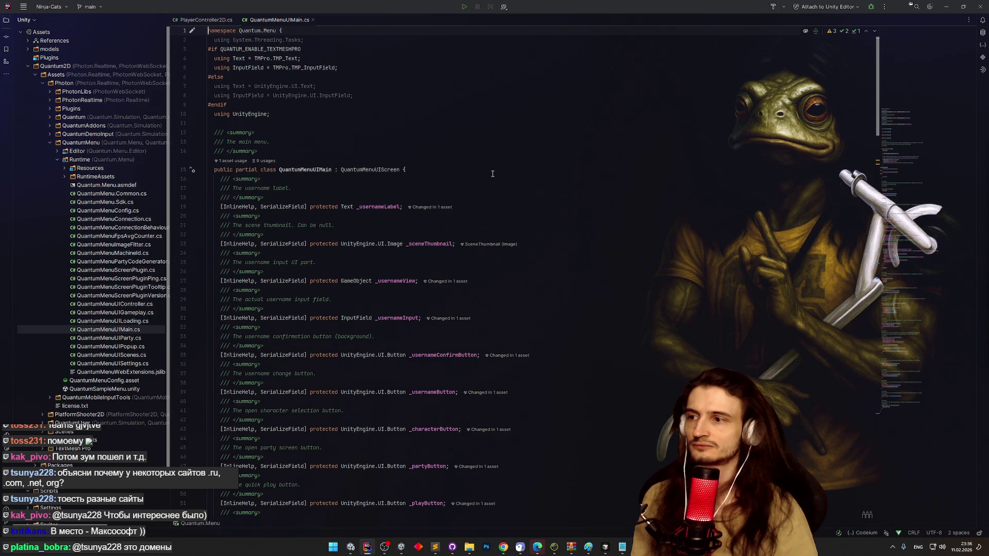
left_click(493, 174)
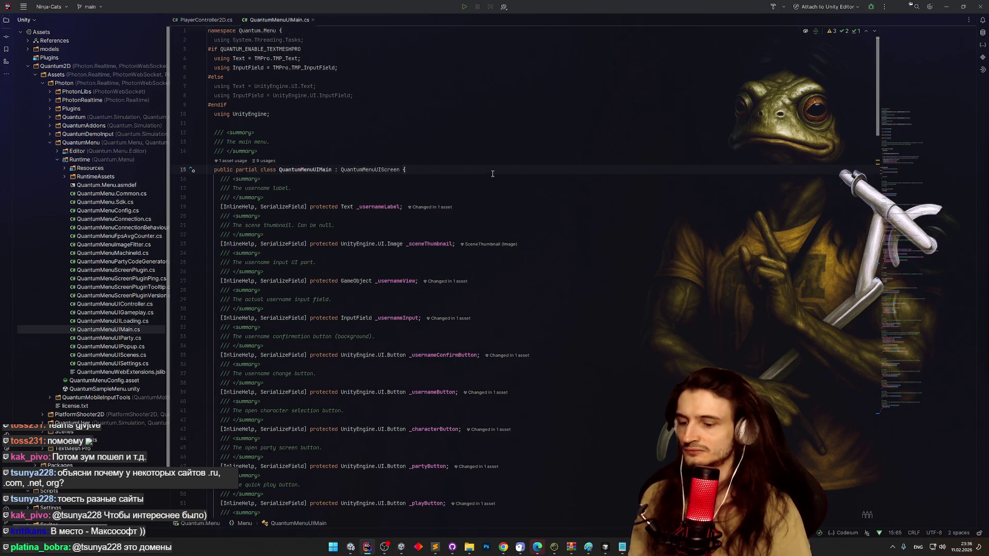
key("ctrl+f")
type("O")
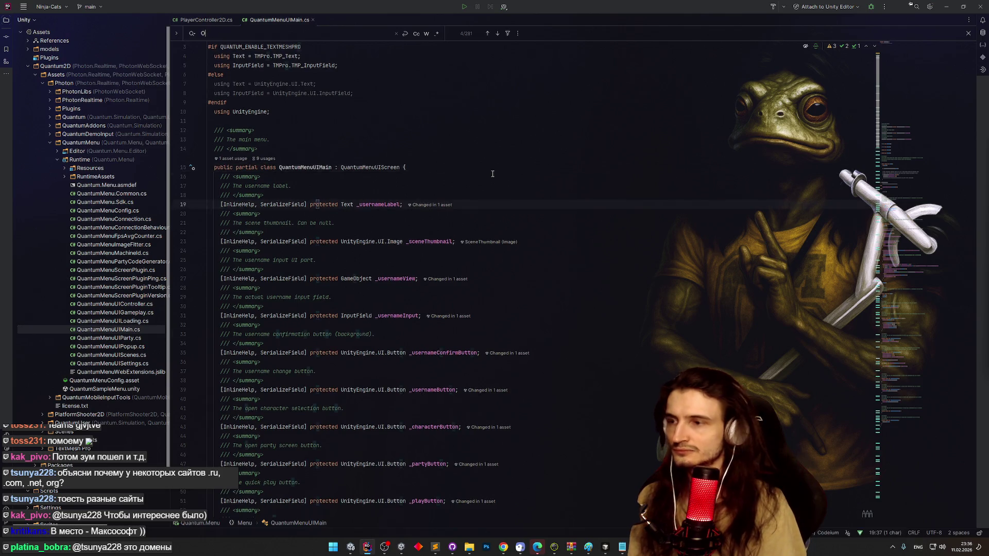
type("nPlayB")
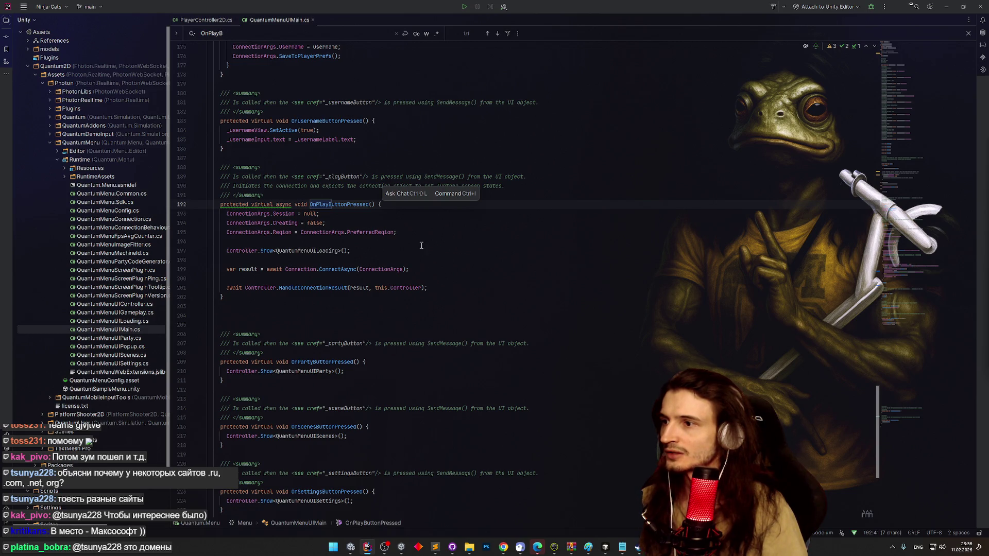
- Jump to the Controller property's definition, then minimize Rider to return to Unity
left_click(263, 289)
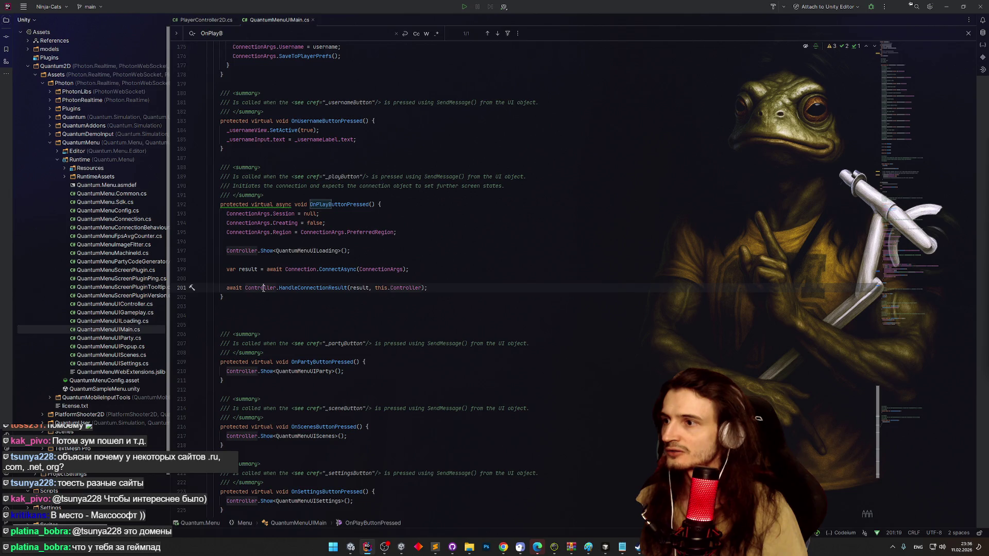
left_click(263, 290, "ctrl")
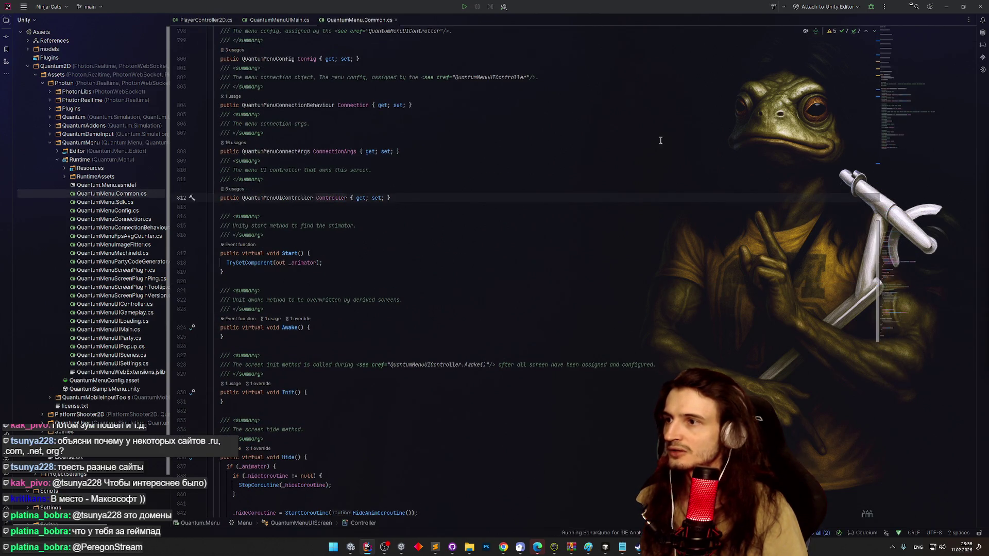
left_click(942, 6)
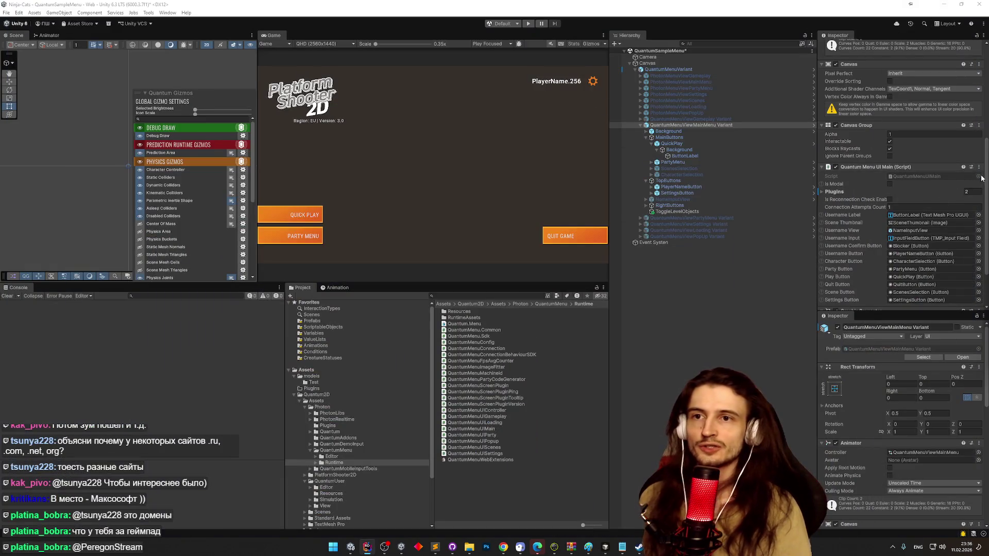
left_click_drag(987, 177, 980, 103)
scroll(959, 161, "down", 5)
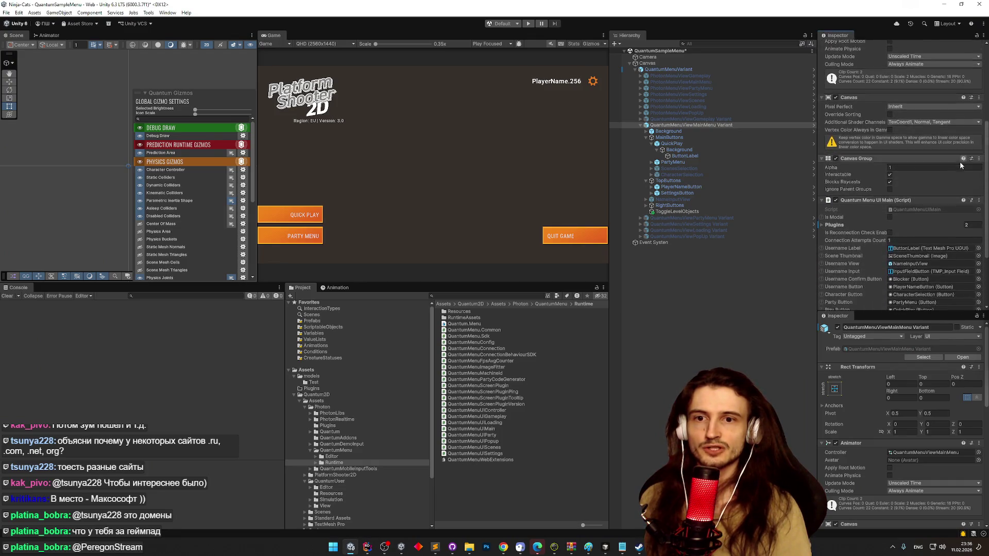
scroll(953, 188, "down", 2)
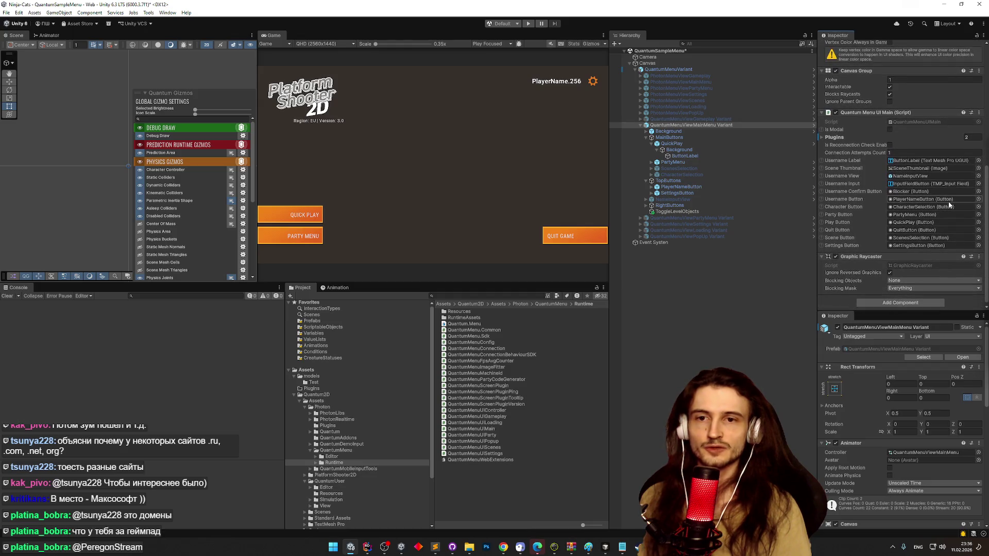
scroll(950, 205, "up", 4)
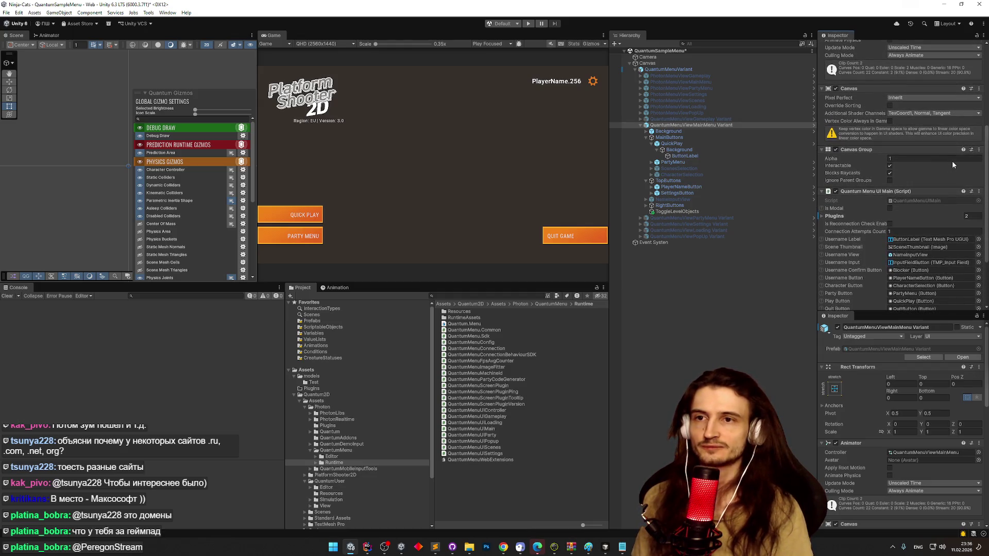
scroll(952, 165, "up", 5)
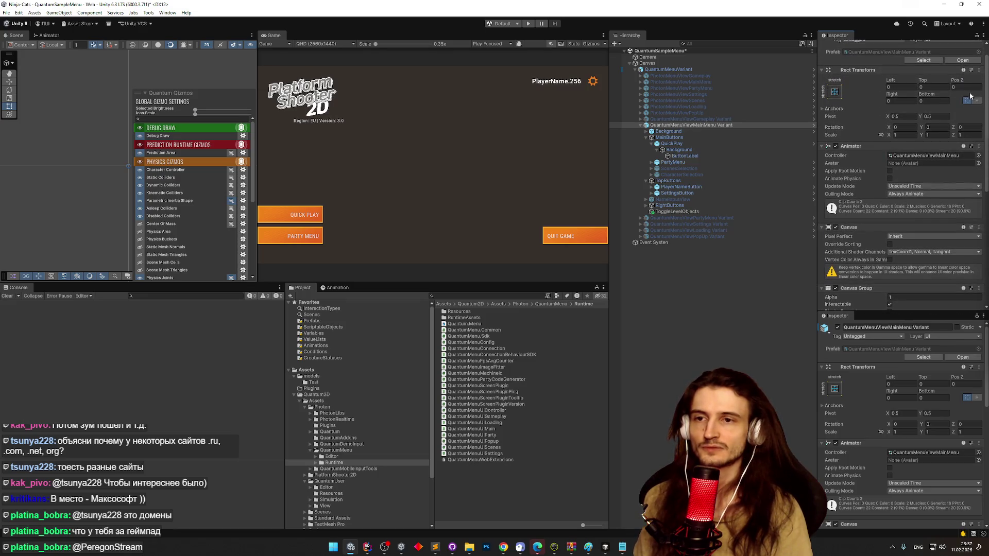
scroll(948, 177, "down", 6)
scroll(948, 177, "down", 2)
scroll(938, 208, "down", 1)
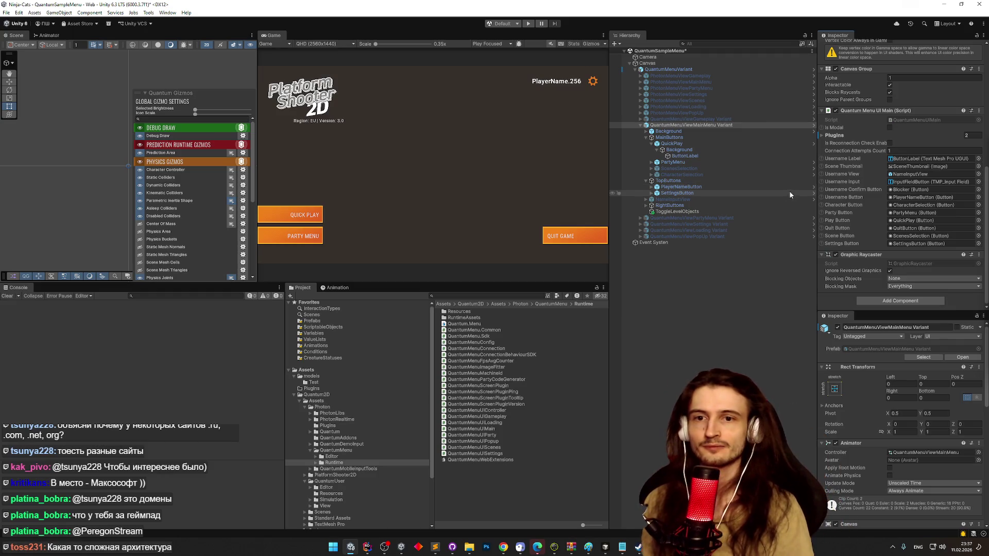
left_click(690, 125)
scroll(927, 232, "down", 8)
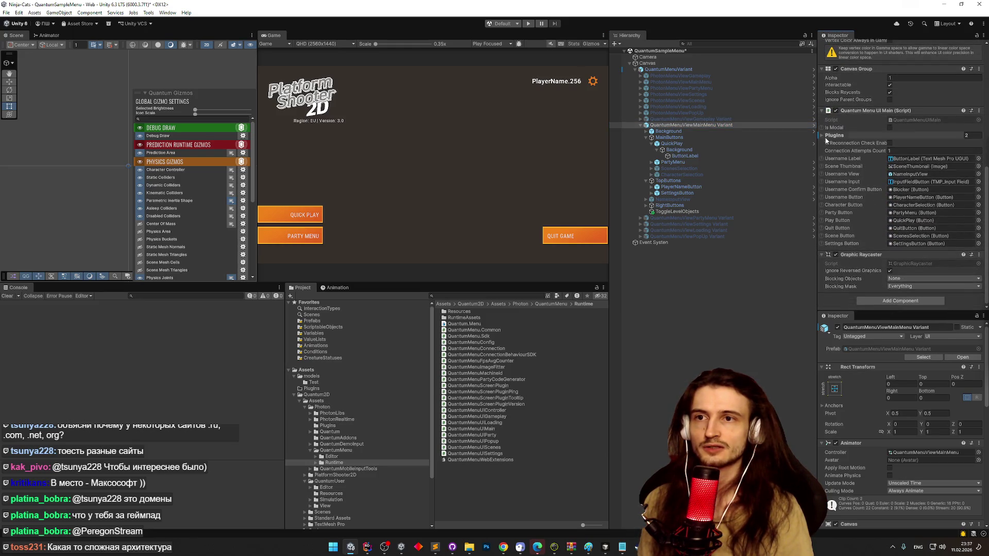
left_click(822, 137)
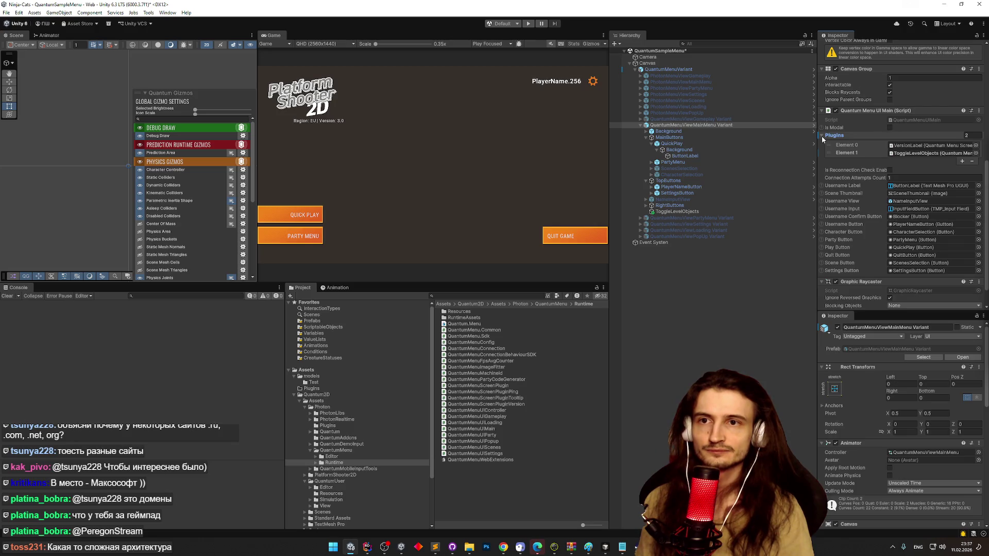
left_click(822, 137)
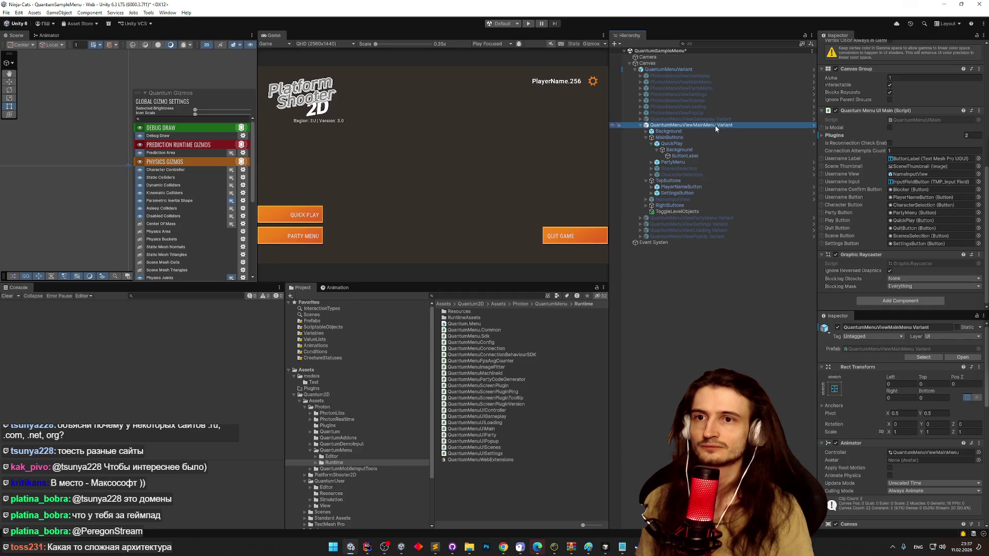
double_click(899, 119)
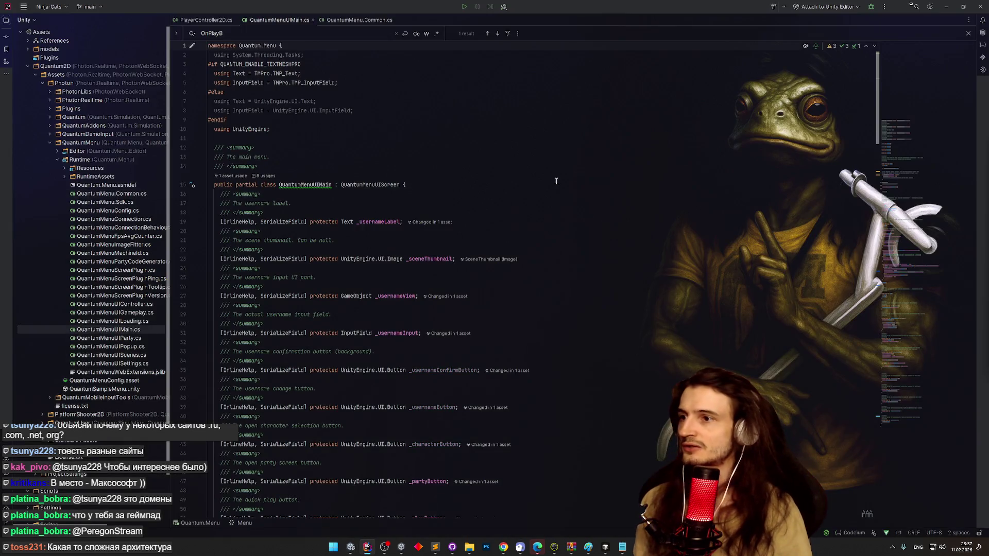
- Search 'control', follow Controller to the QuantumMenuUIController class source, then go back to Unity's Hierarchy search
type("control")
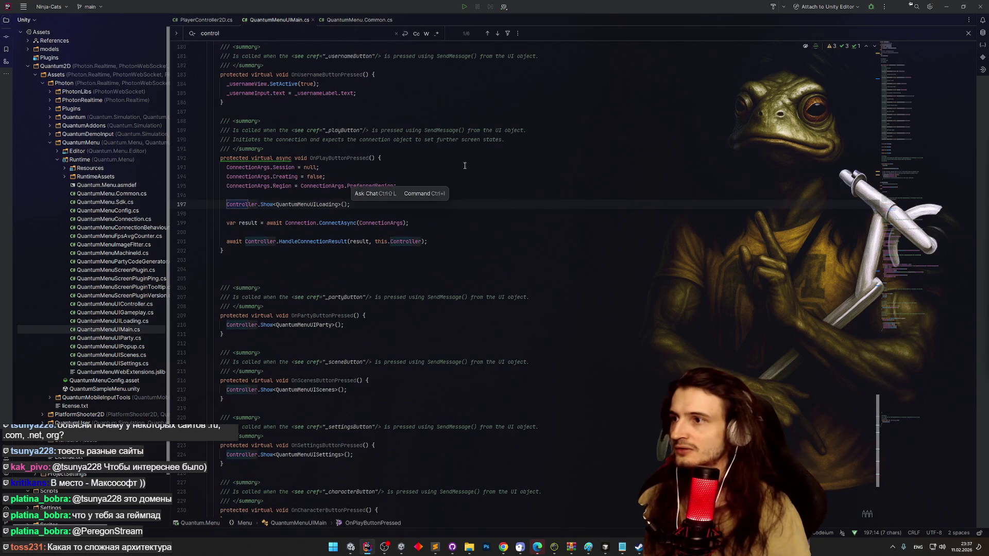
left_click(245, 204, "ctrl")
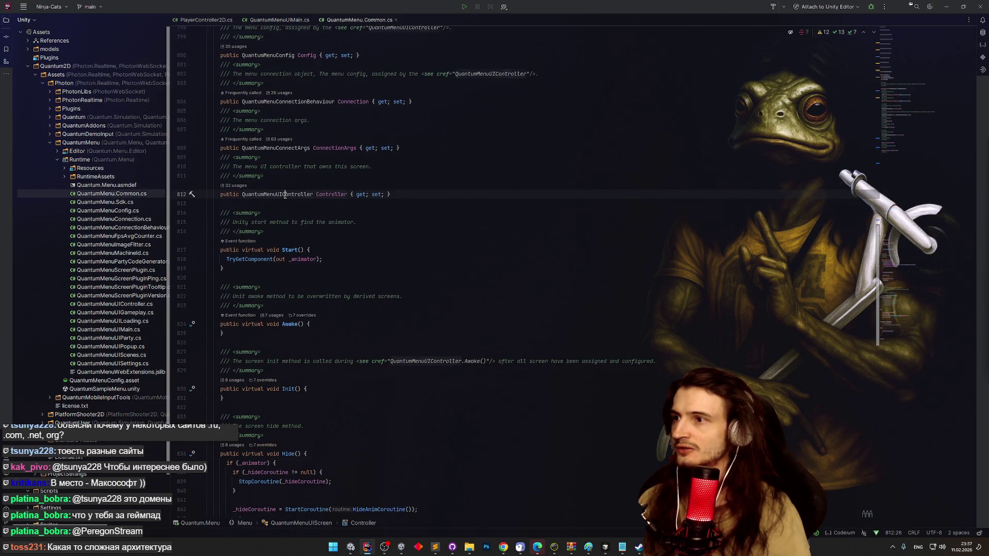
left_click(285, 194, "ctrl")
left_click(367, 170, "ctrl")
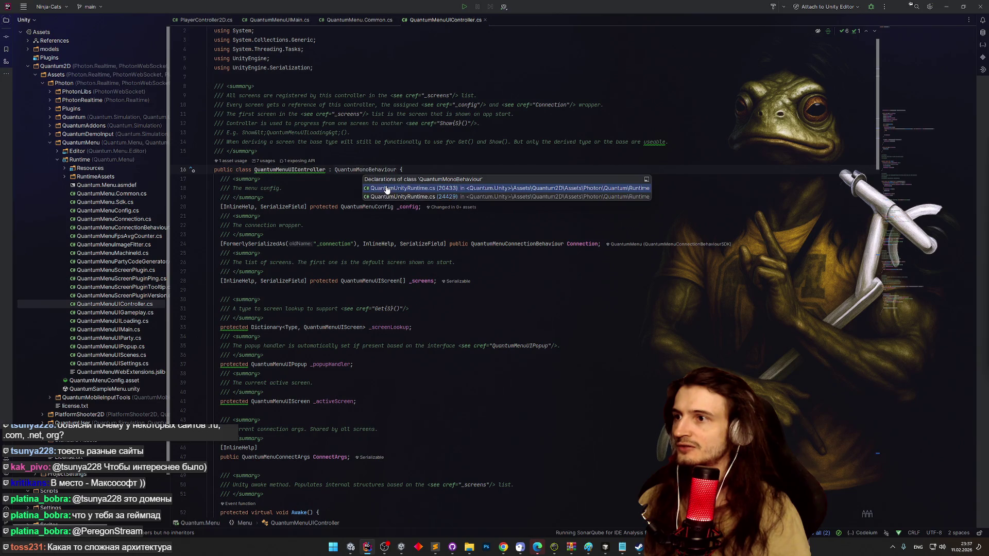
key("Escape")
left_click(946, 7)
left_click(717, 45)
- Filter the Hierarchy by t:QuantumMenuUIController, select QuantumMenuVariant, and collapse the Connection Behaviour SDK
type("t:QuantumMenuUIController")
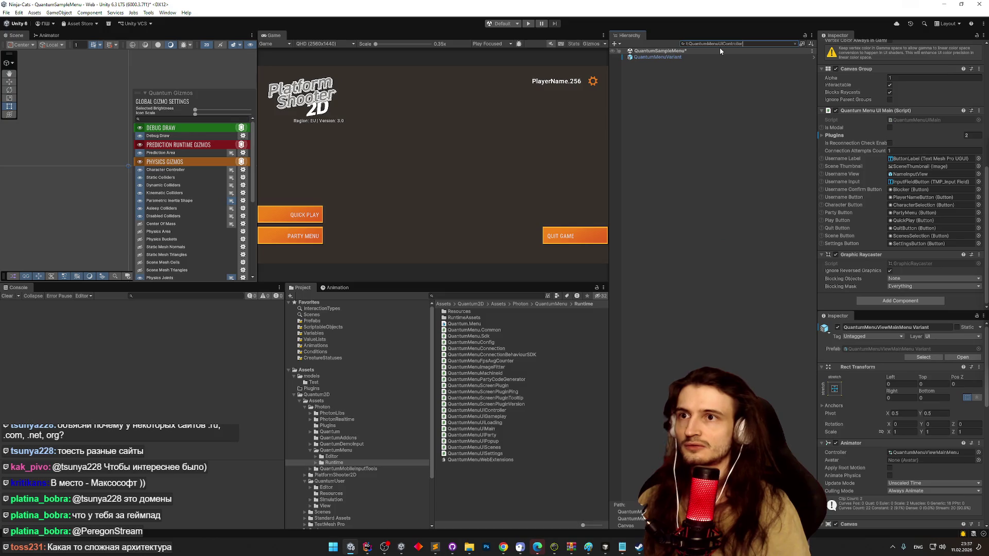
left_click(723, 56)
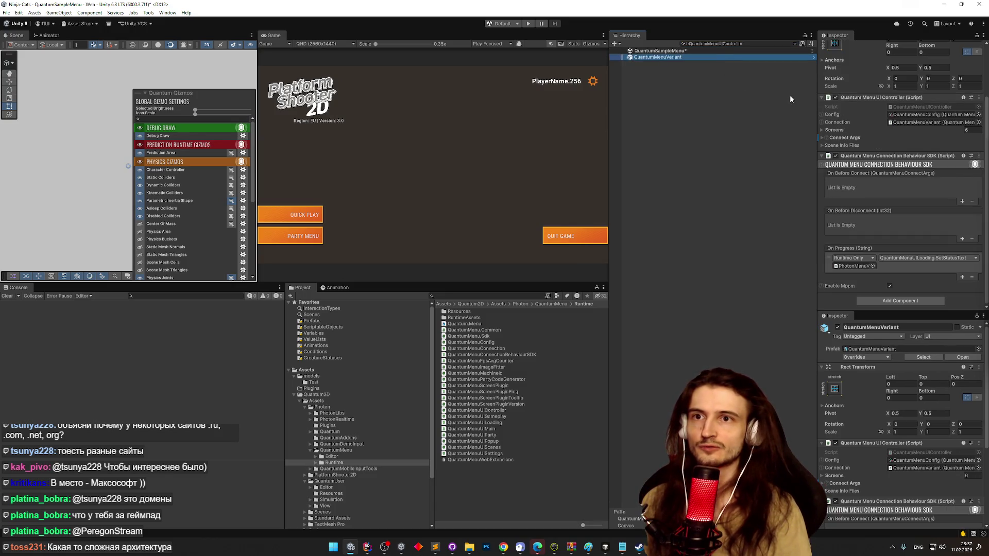
left_click(882, 136)
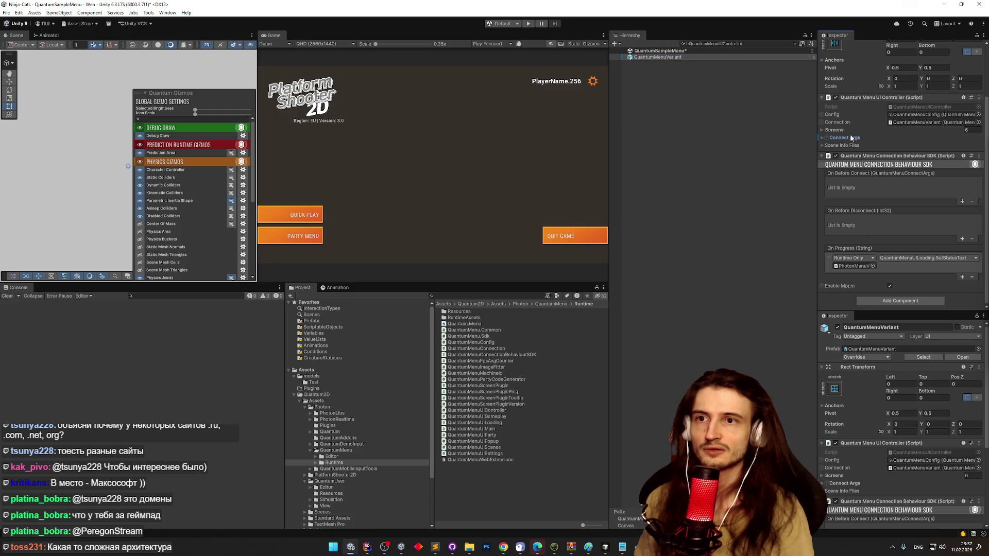
left_click(822, 138)
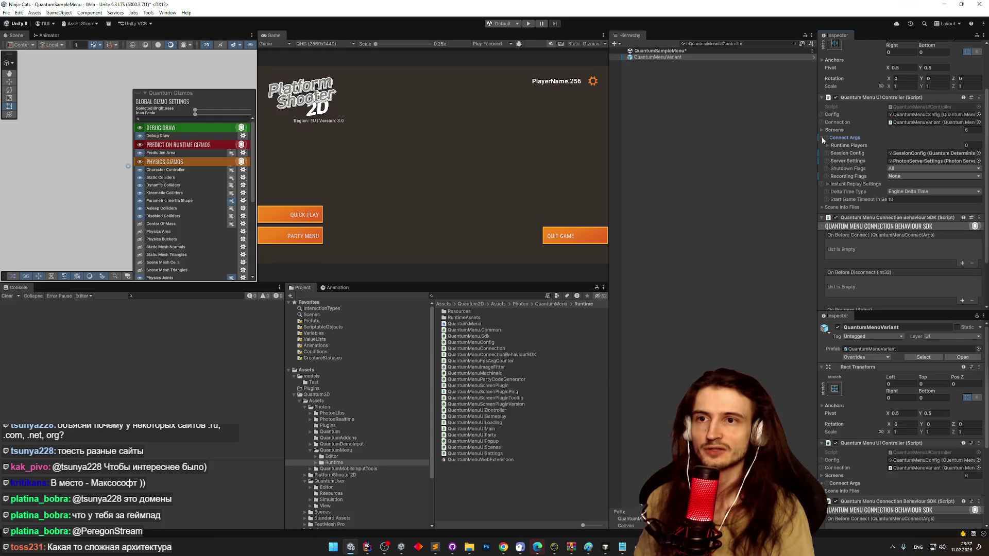
left_click(823, 139)
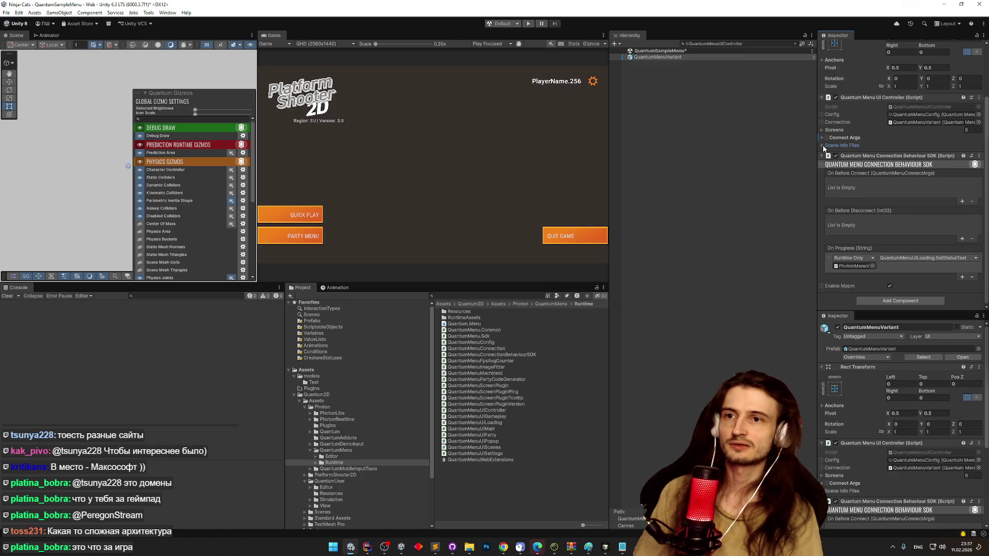
left_click(822, 145)
left_click(823, 146)
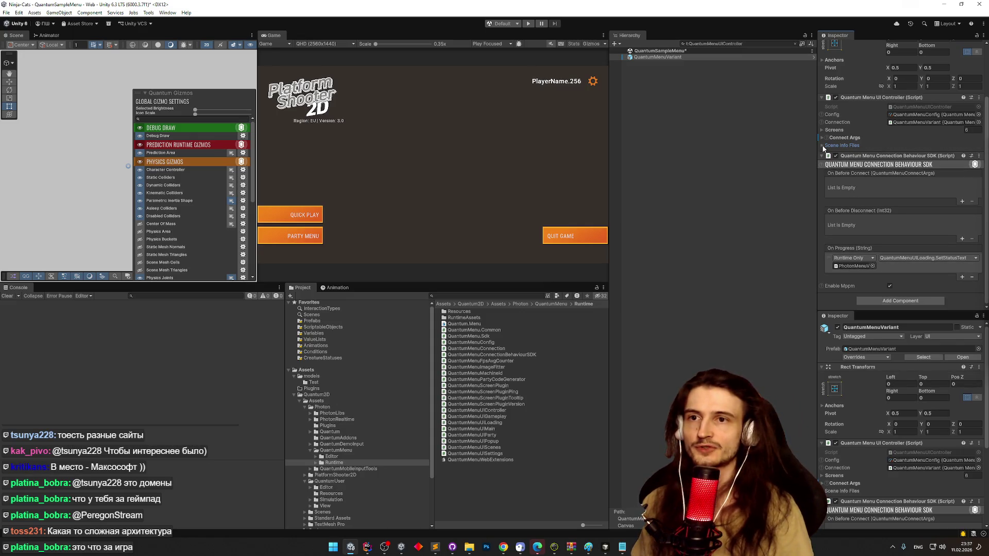
left_click(822, 156)
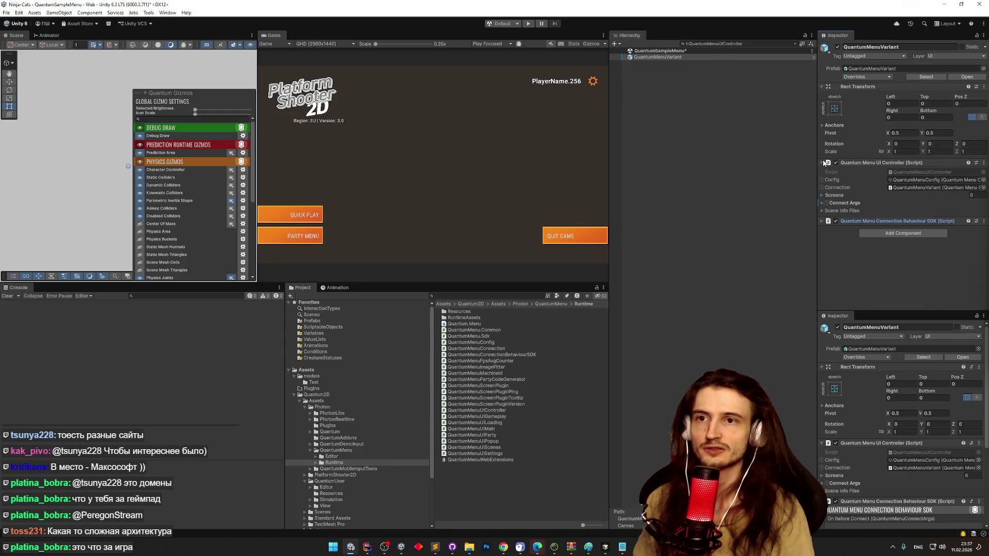
left_click(821, 221)
scroll(822, 170, "down", 3)
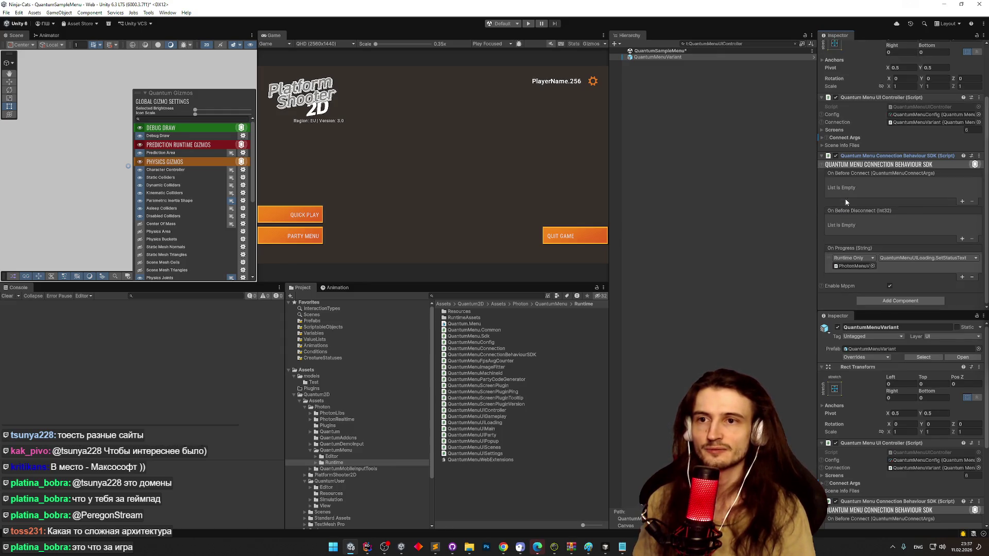
left_click(822, 157)
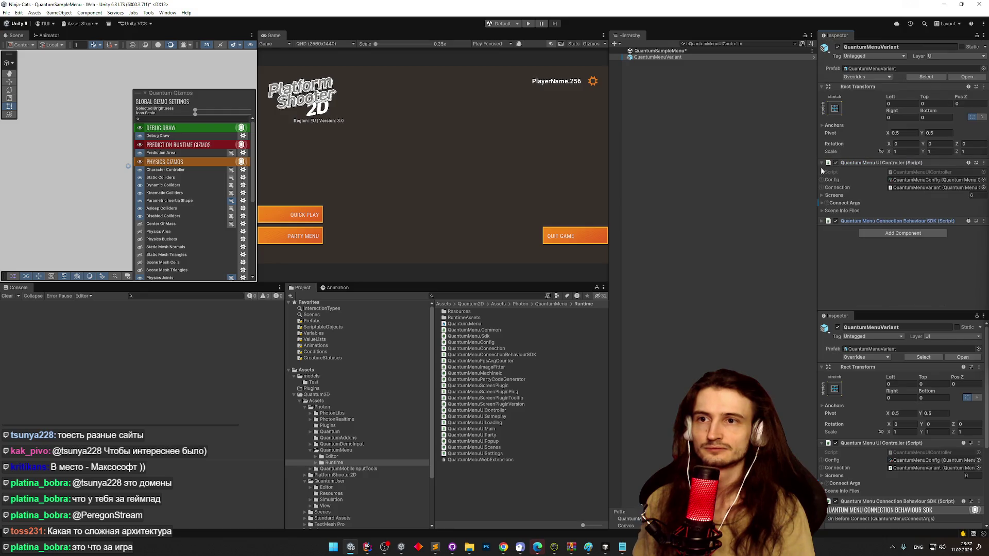
- Expand the controller's Screens list, ping each referenced screen view, and enter Play mode
left_click(823, 195)
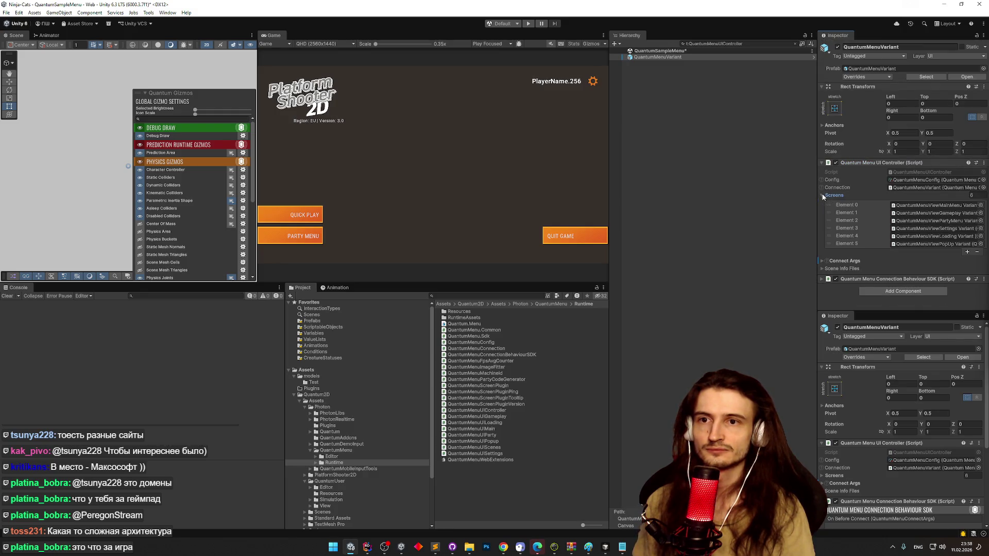
left_click(921, 213)
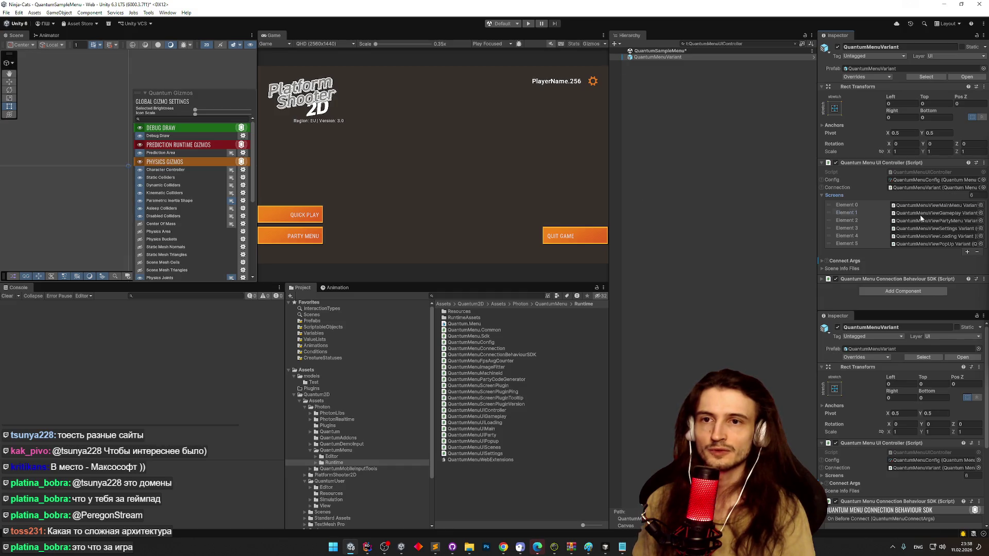
left_click(921, 220)
left_click(922, 228)
left_click(922, 236)
left_click(922, 244)
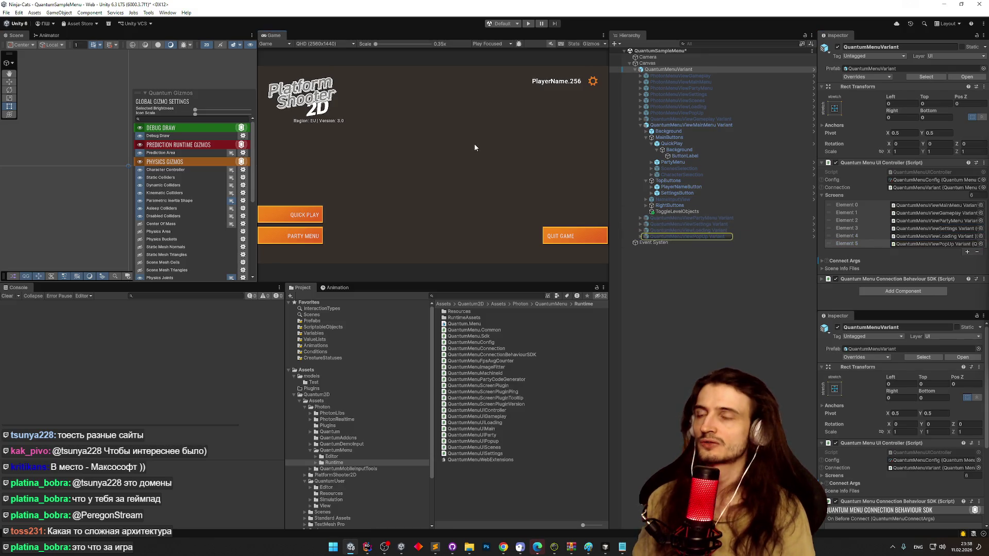
key("ctrl+p")
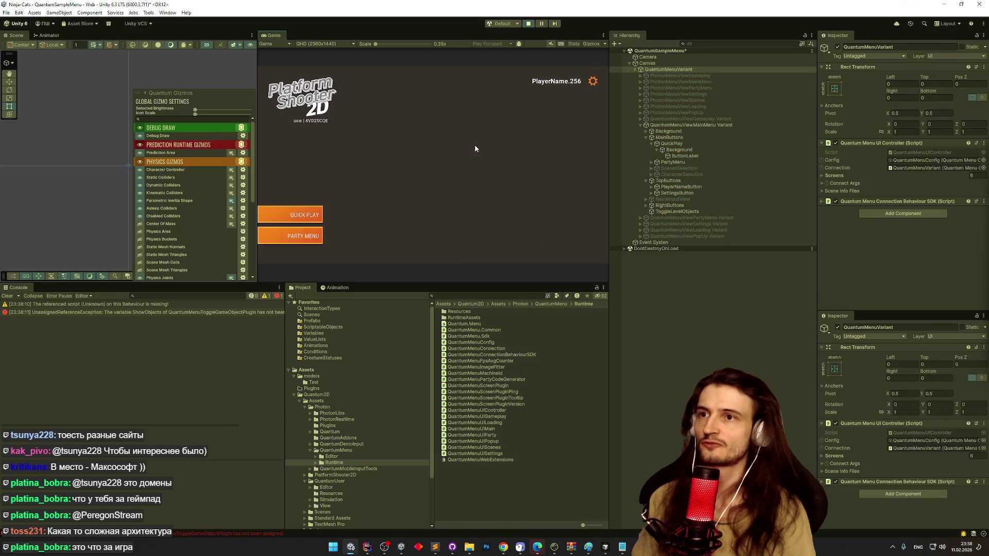
- Try QUICK PLAY, stop Play mode, clear the Console, then play and stop once more
left_click(304, 214)
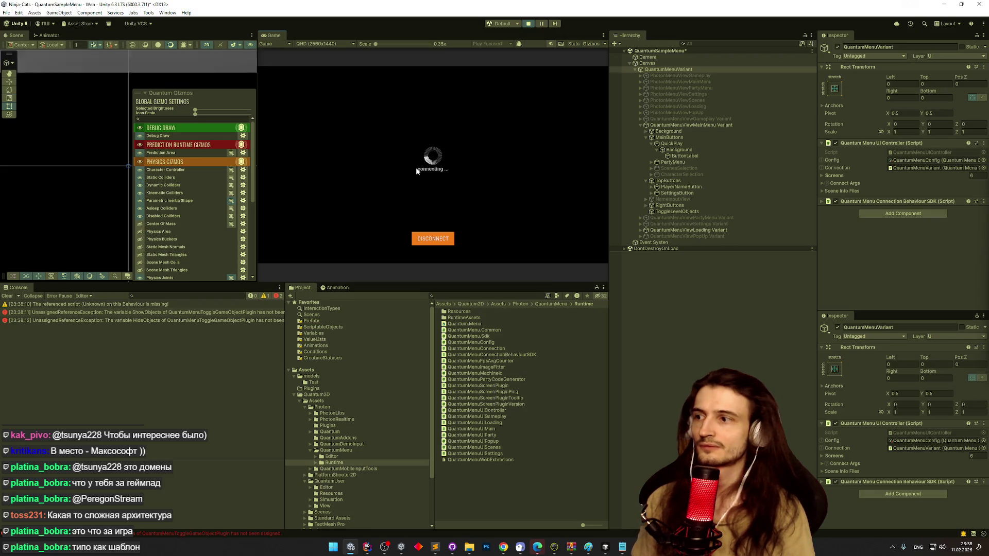
key("ctrl+p")
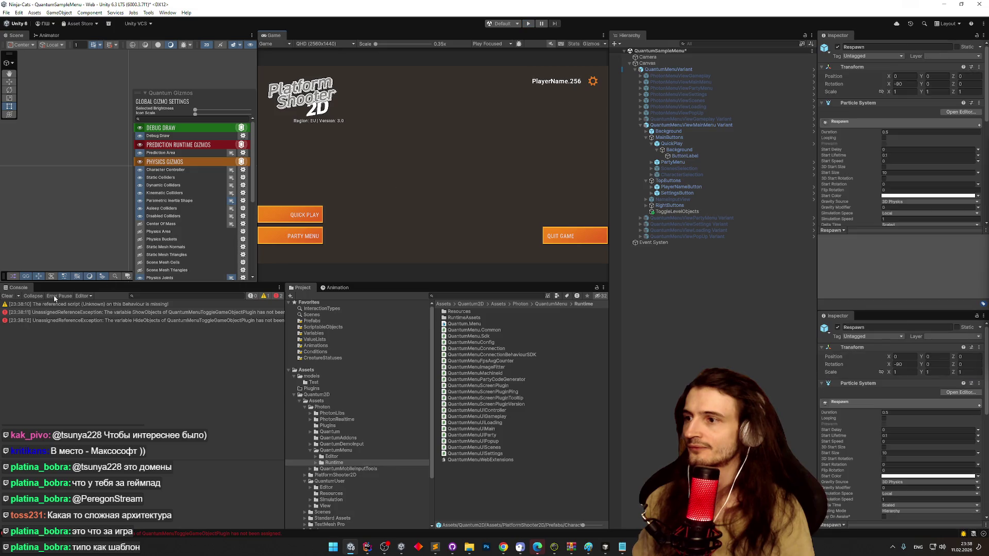
left_click(7, 296)
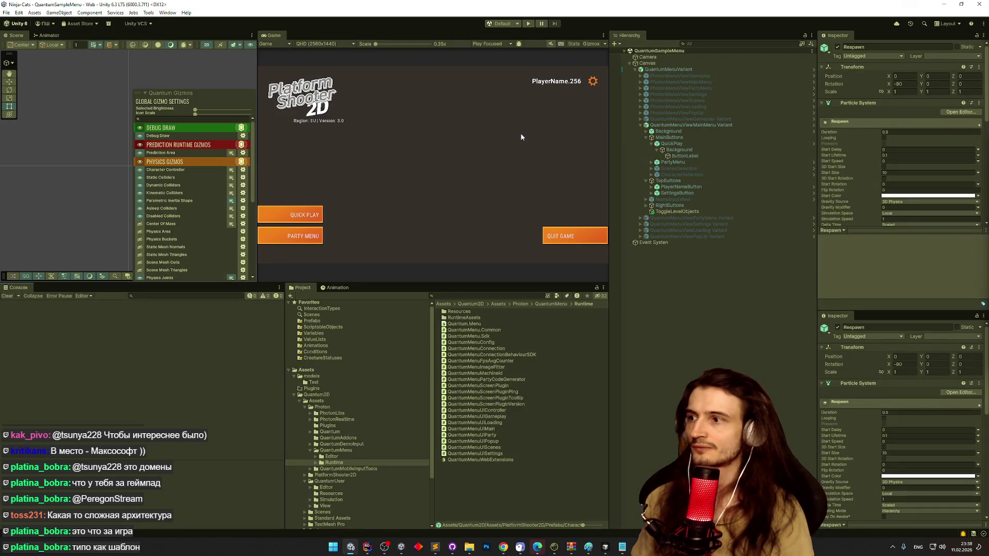
key("ctrl+p")
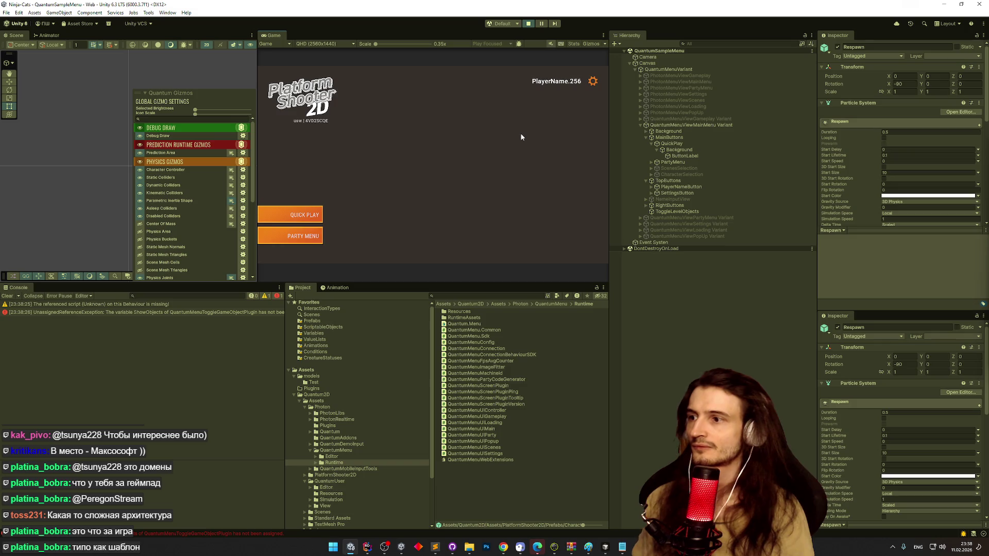
key("ctrl+p")
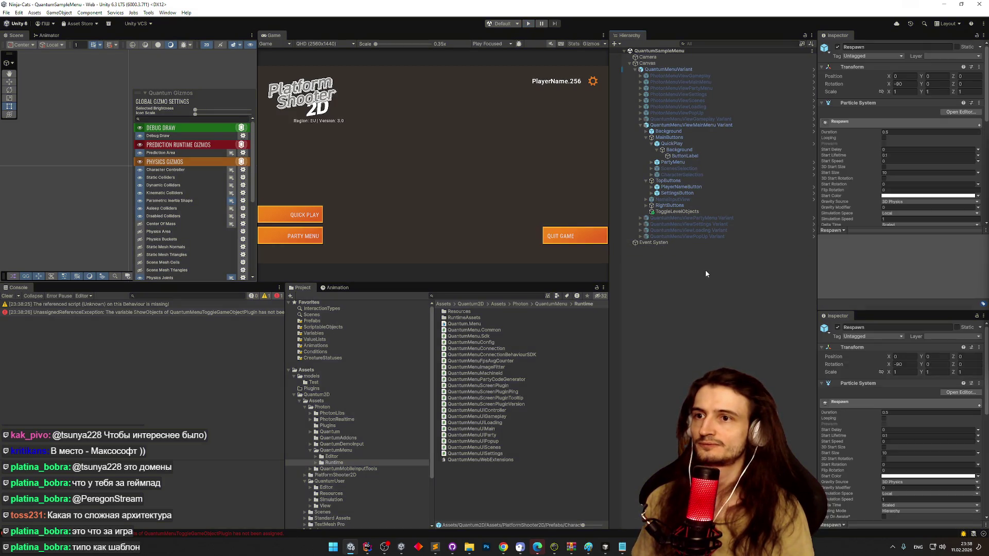